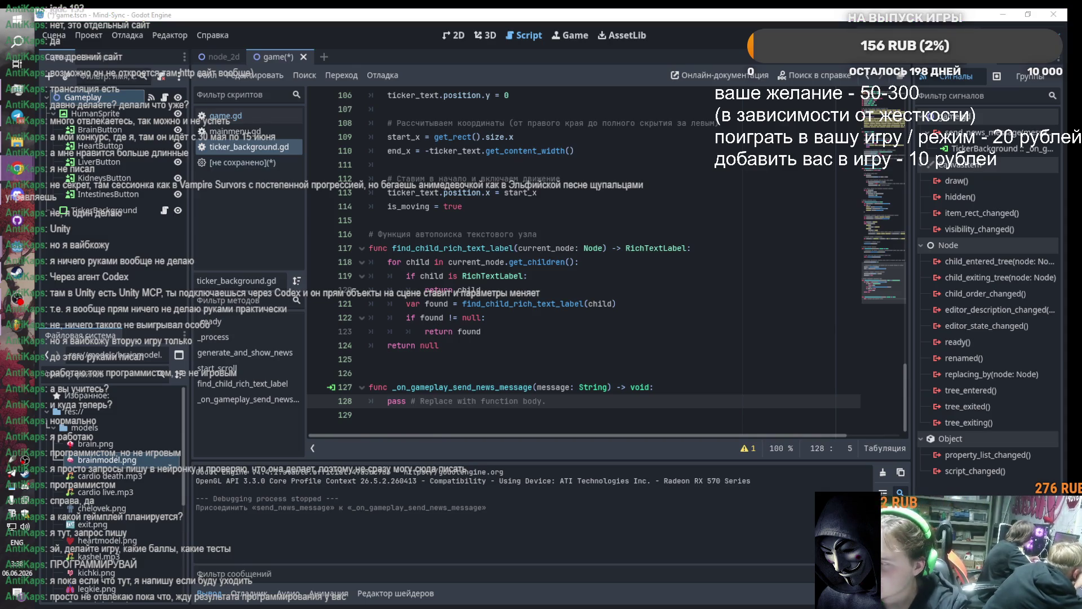
# Remove the _on_gameplay_send_news_message stub, then select and delete all code in ticker_background.gd
pyautogui.hotkey('alt', 'shift')
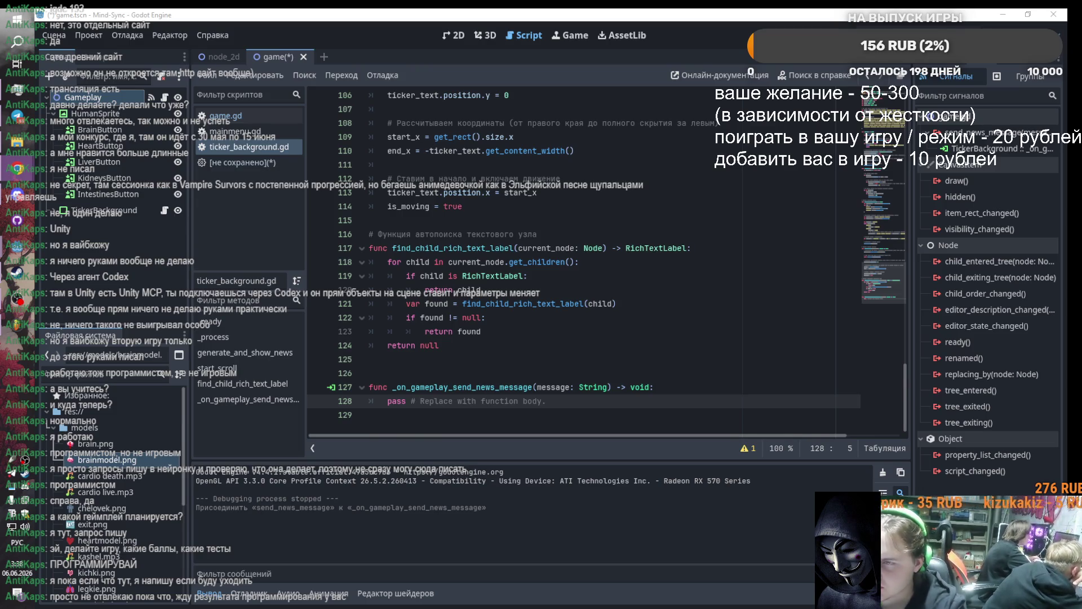
pyautogui.click(516, 361)
pyautogui.hotkey('ctrl', 'z')
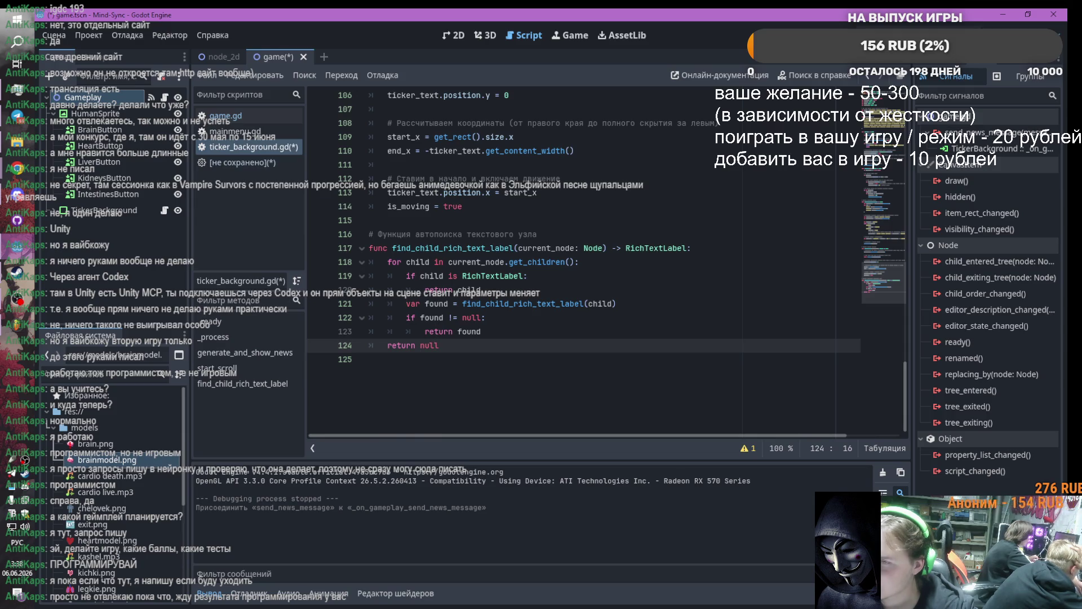
pyautogui.click(522, 356)
pyautogui.hotkey('ctrl', 'a')
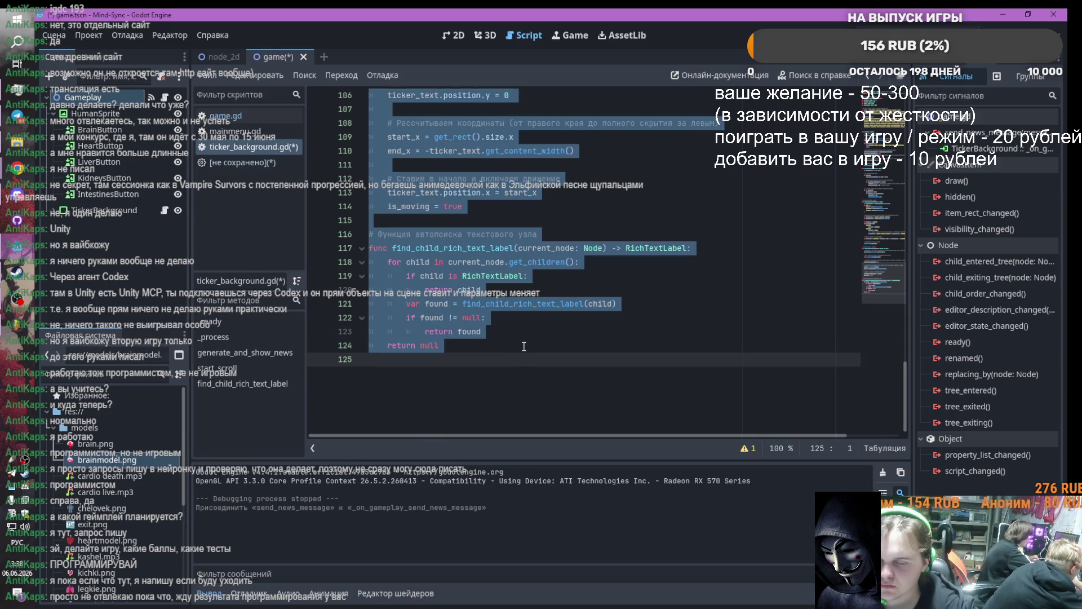
pyautogui.press('Delete')
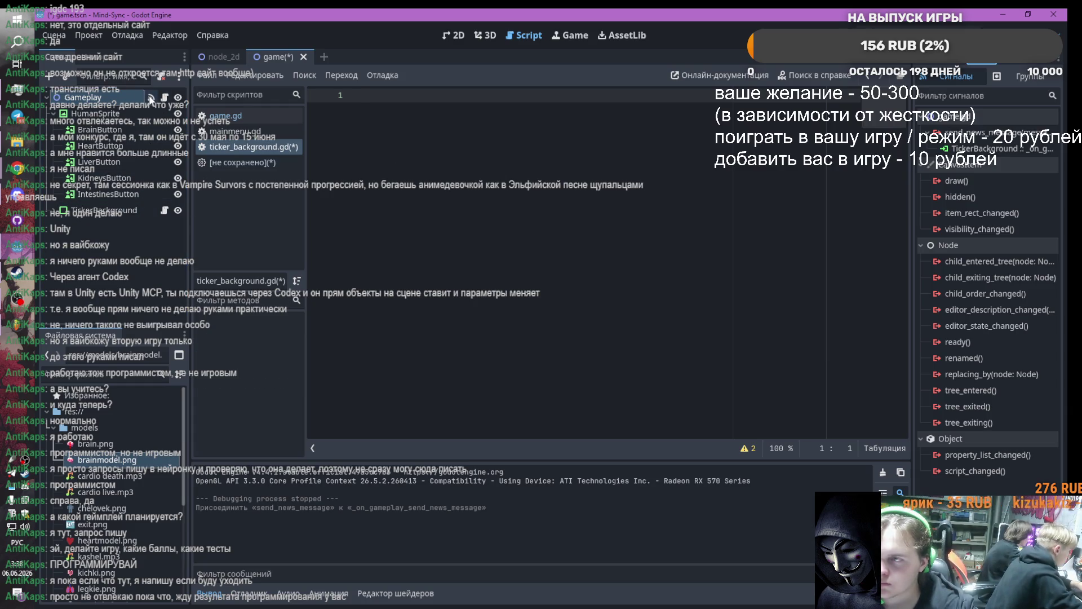
pyautogui.rightClick(958, 149)
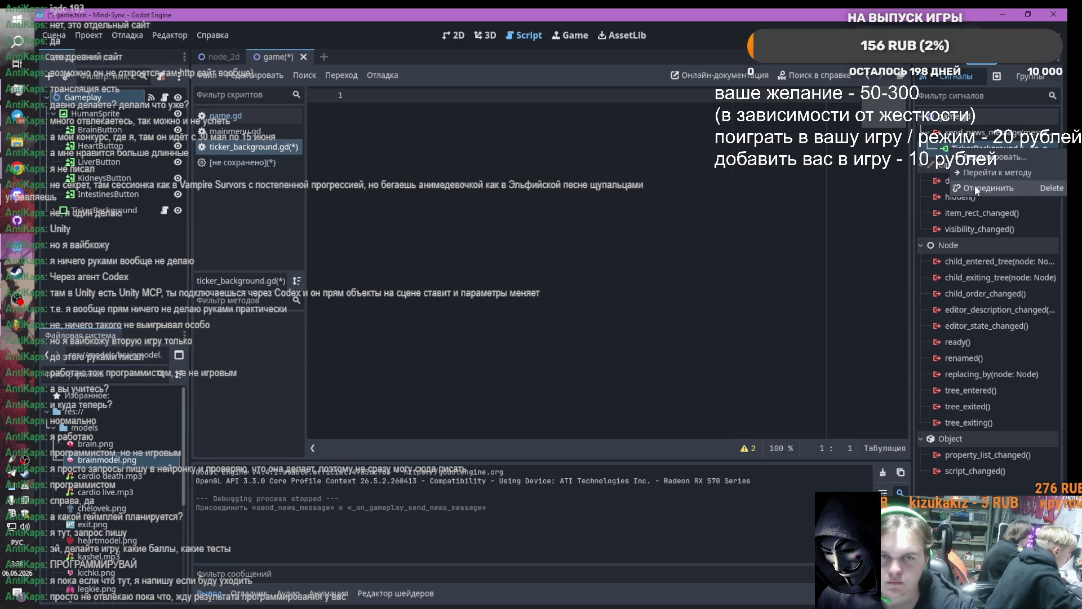
# Undo the TickerBackground send_news_message connection and the Gameplay script detachment
pyautogui.click(965, 144)
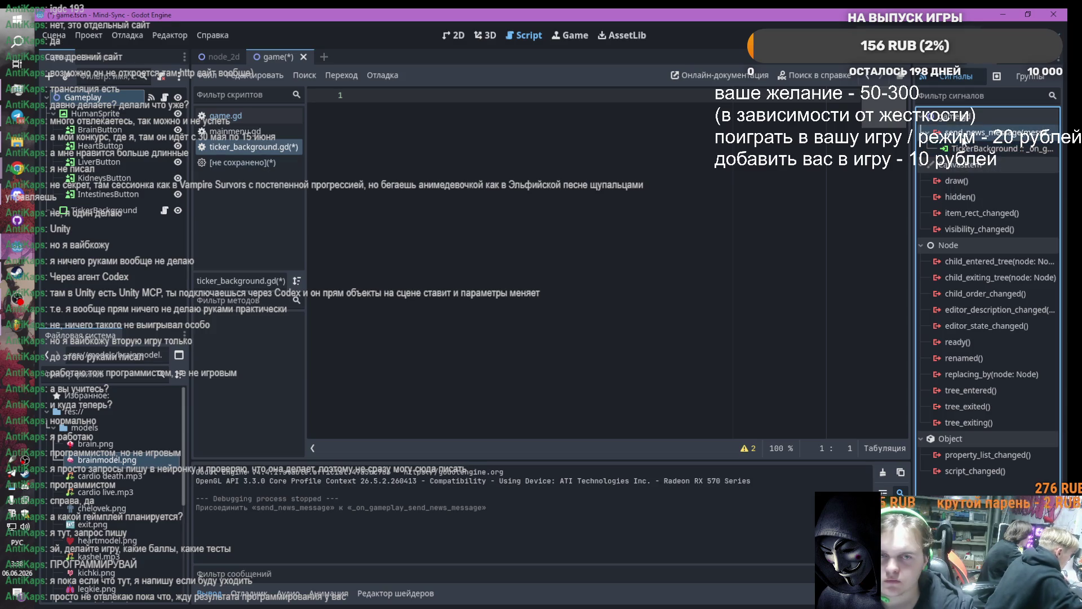
pyautogui.hotkey('ctrl', 'z')
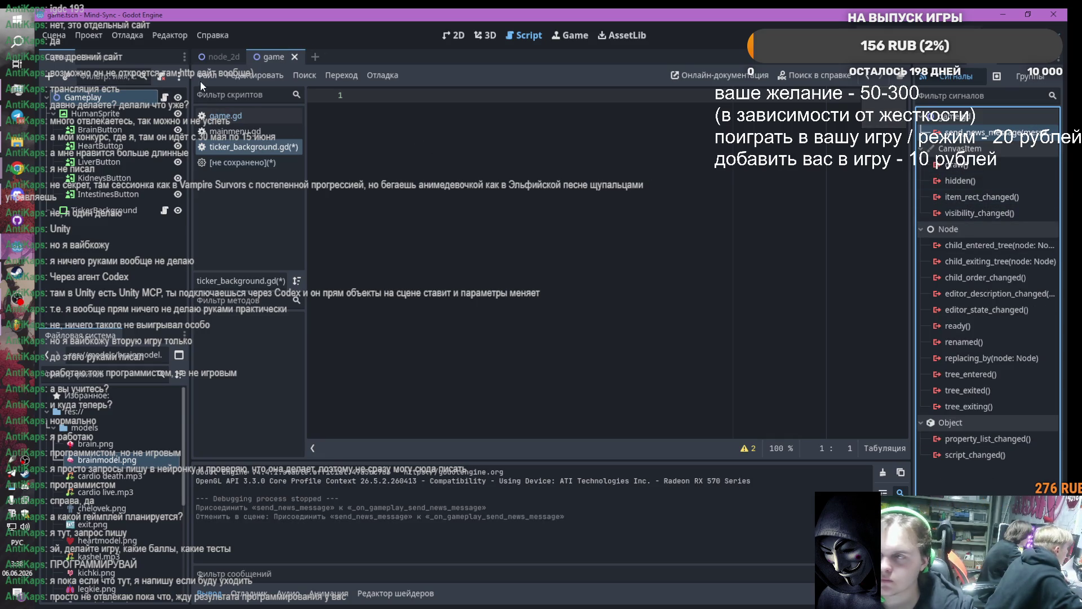
pyautogui.click(161, 77)
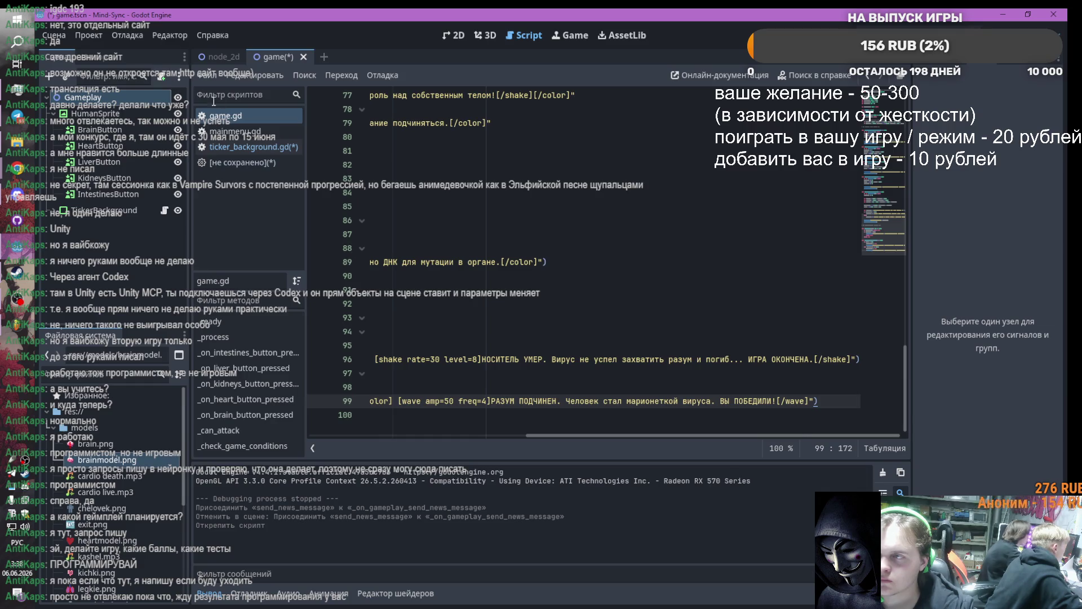
pyautogui.hotkey('ctrl', 'z')
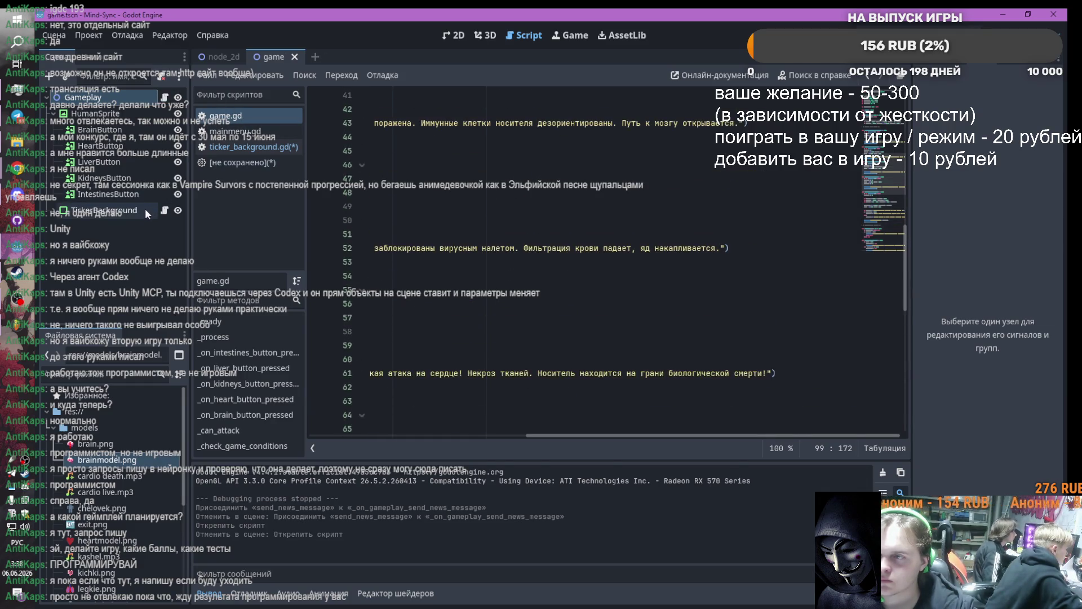
# Replace all of game.gd with the pasted news, health and game-over code, zoomed out
pyautogui.click(17, 246)
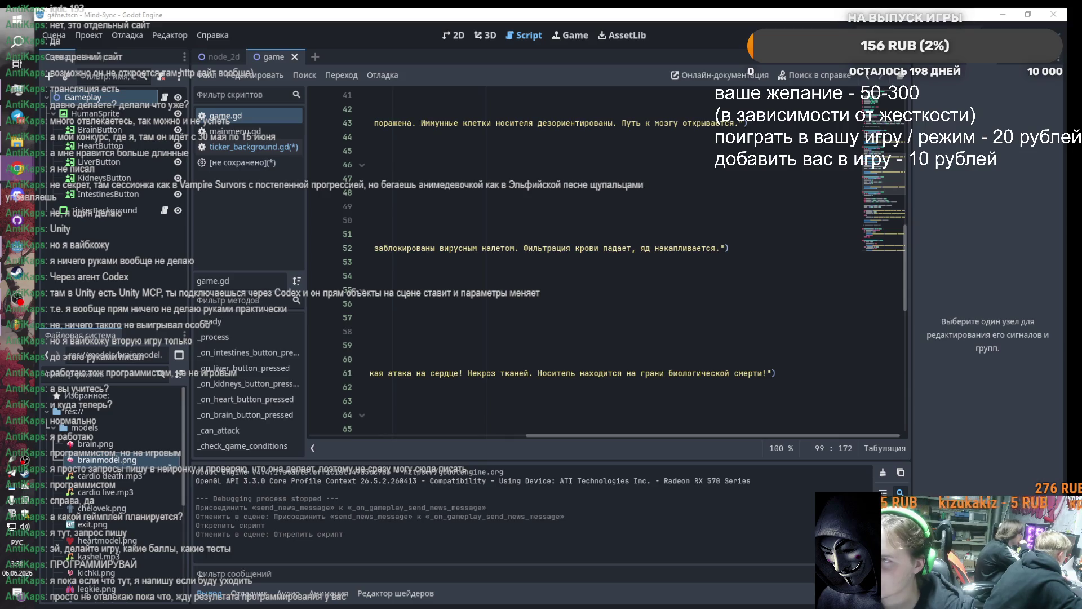
pyautogui.click(587, 230)
pyautogui.hotkey('ctrl', 'a')
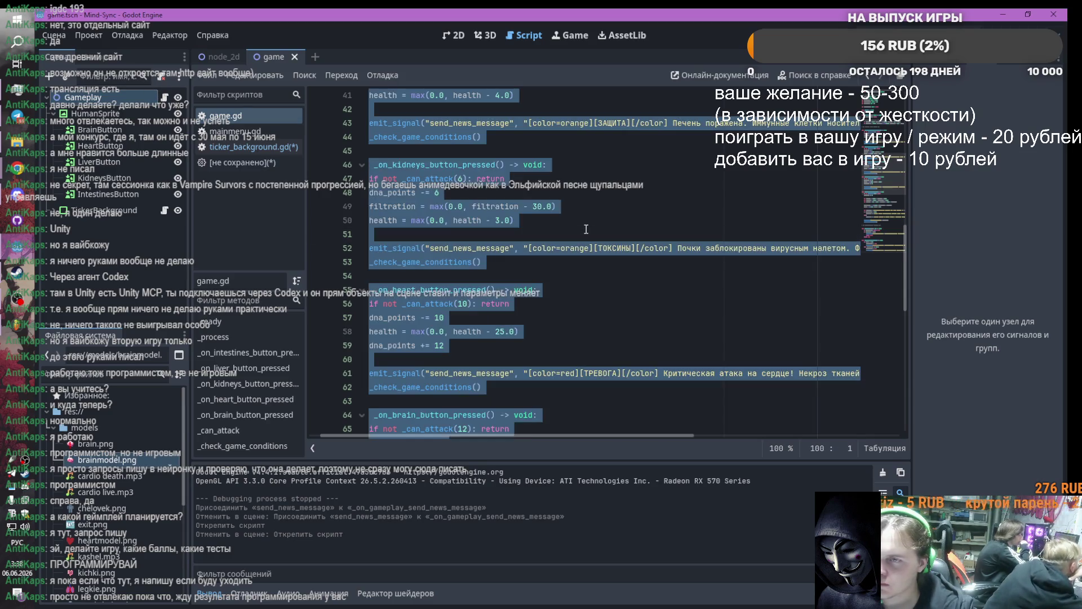
pyautogui.hotkey('ctrl', 'v')
pyautogui.hotkey('ctrl', '-')
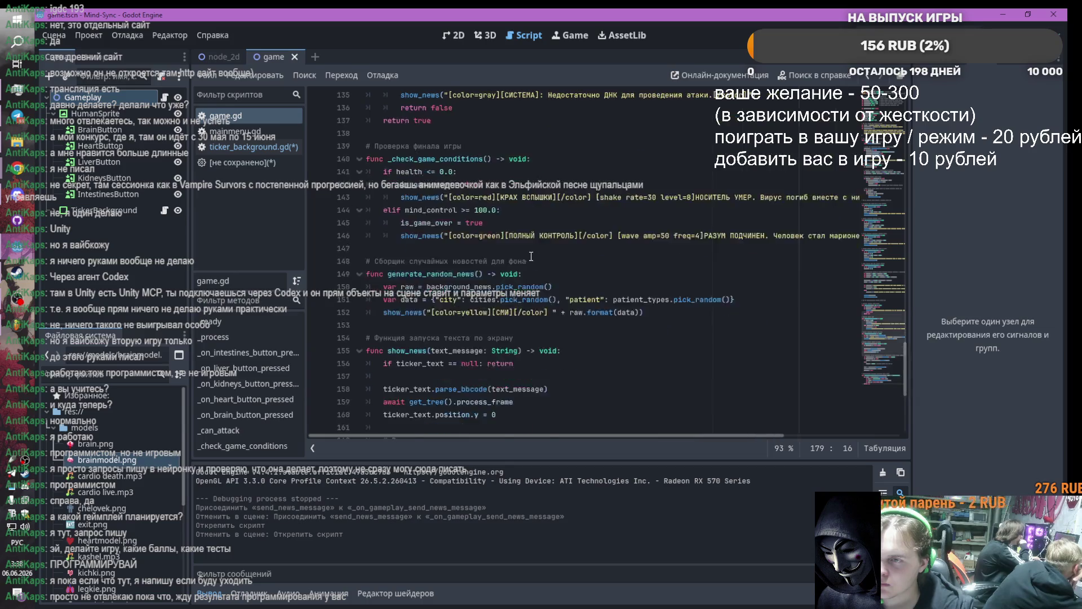
pyautogui.hotkey('ctrl', '-')
pyautogui.hotkey('ctrl', '-')
pyautogui.hotkey('ctrl', '-')
pyautogui.click(531, 242)
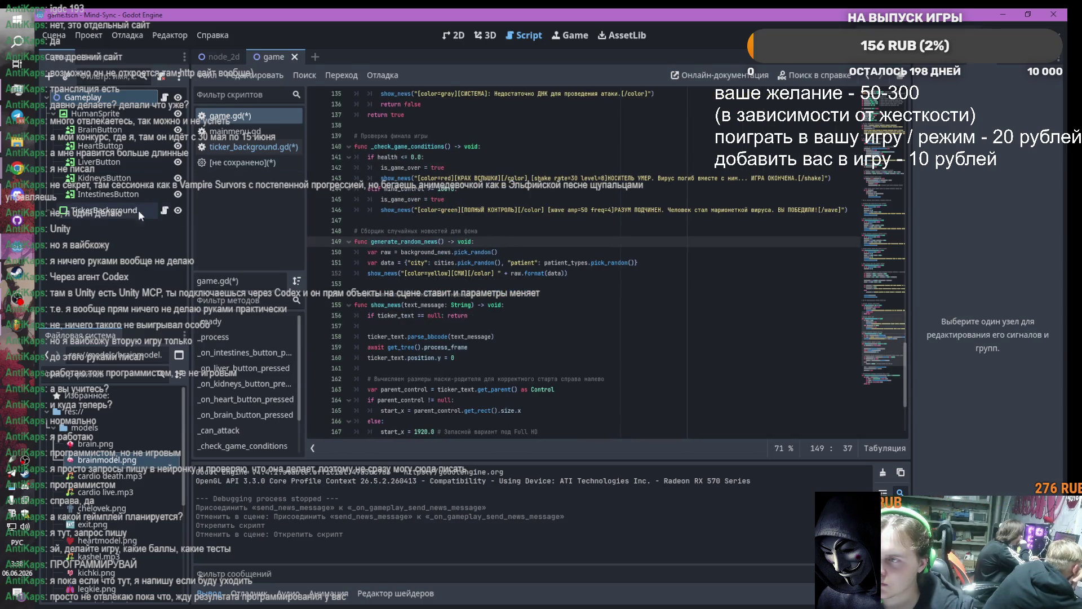
pyautogui.click(164, 210)
pyautogui.click(162, 75)
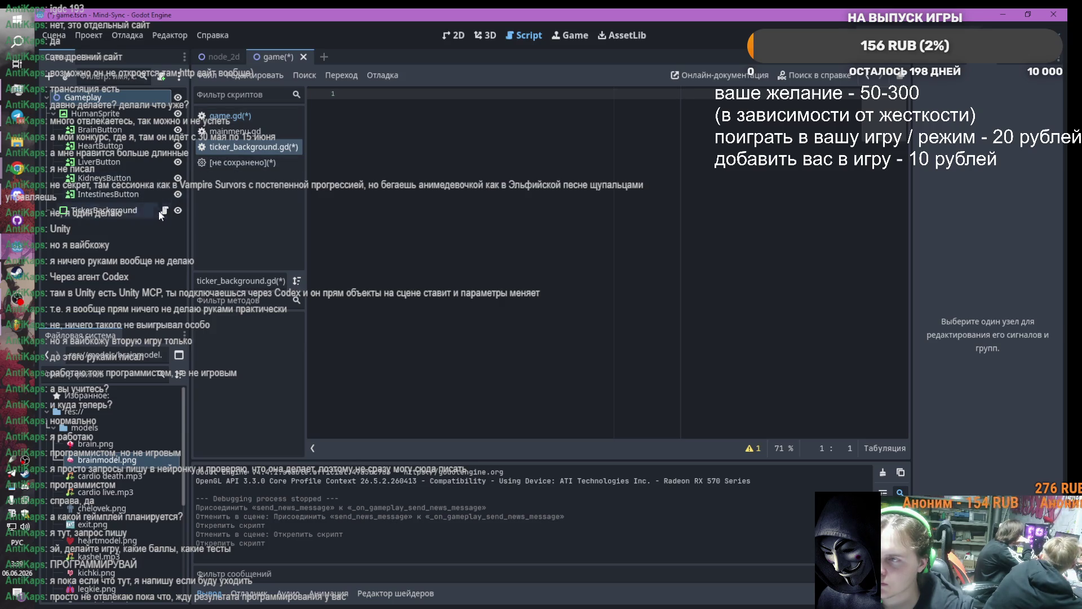
# Delete the ticker_background.gd file from the FileSystem dock and save the scene
pyautogui.click(178, 209)
pyautogui.click(178, 210)
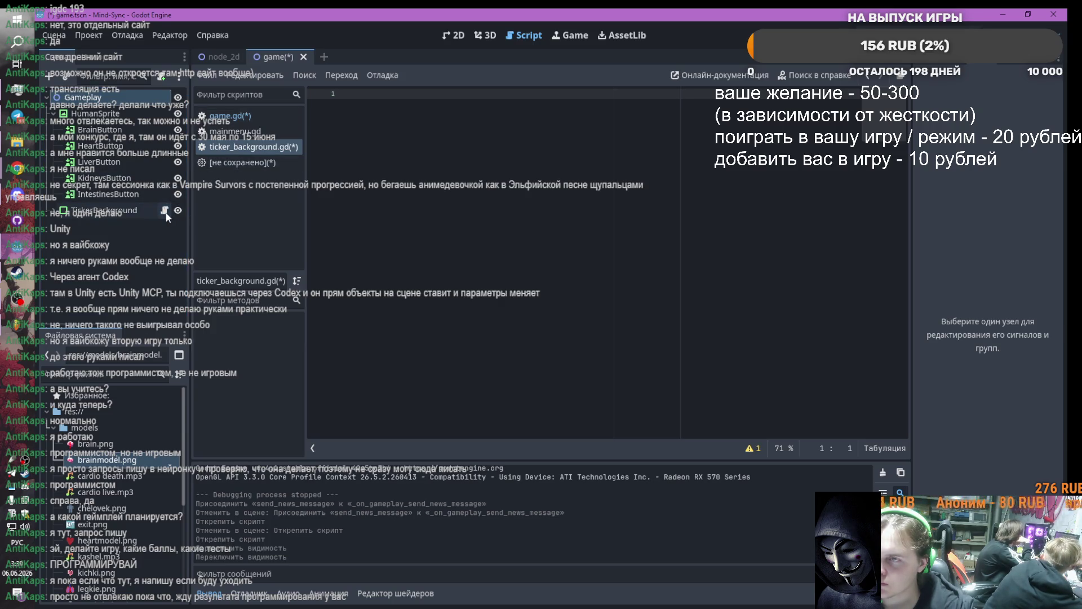
pyautogui.rightClick(263, 148)
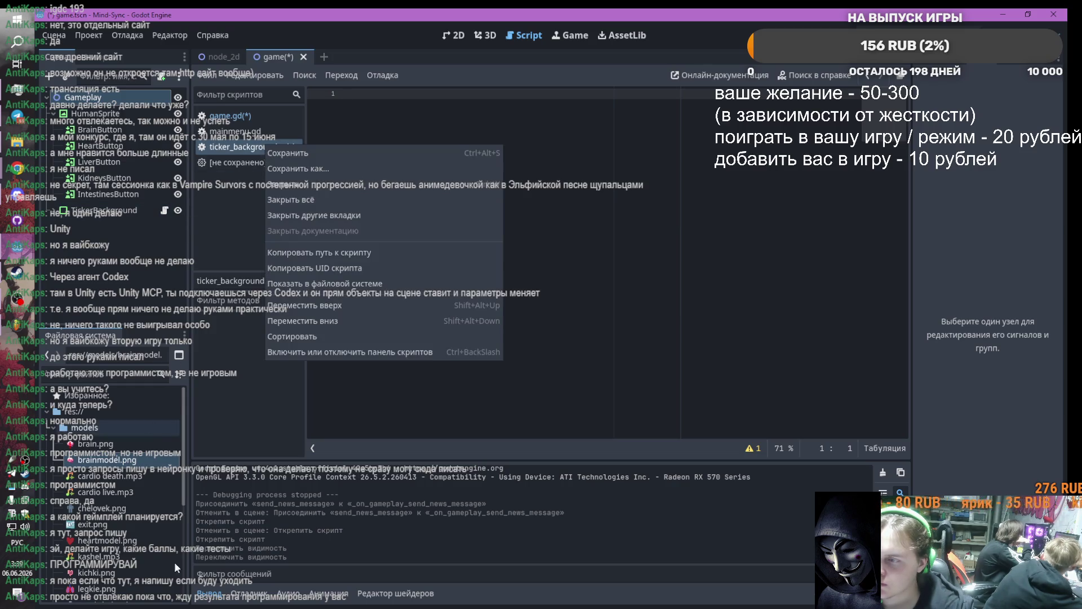
pyautogui.scroll(-5, 145, 550)
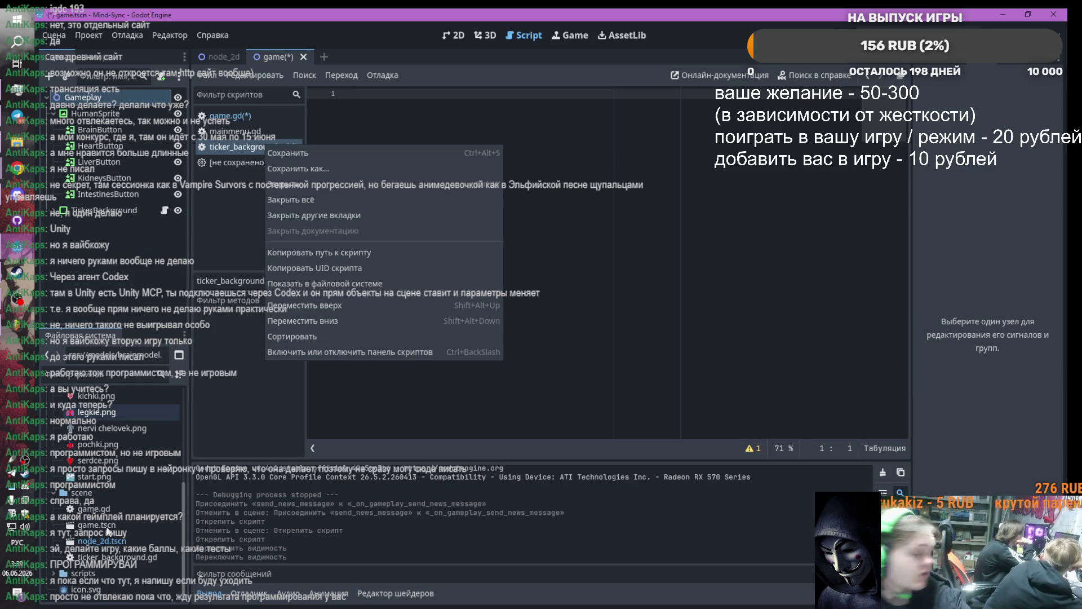
pyautogui.click(106, 558)
pyautogui.rightClick(106, 558)
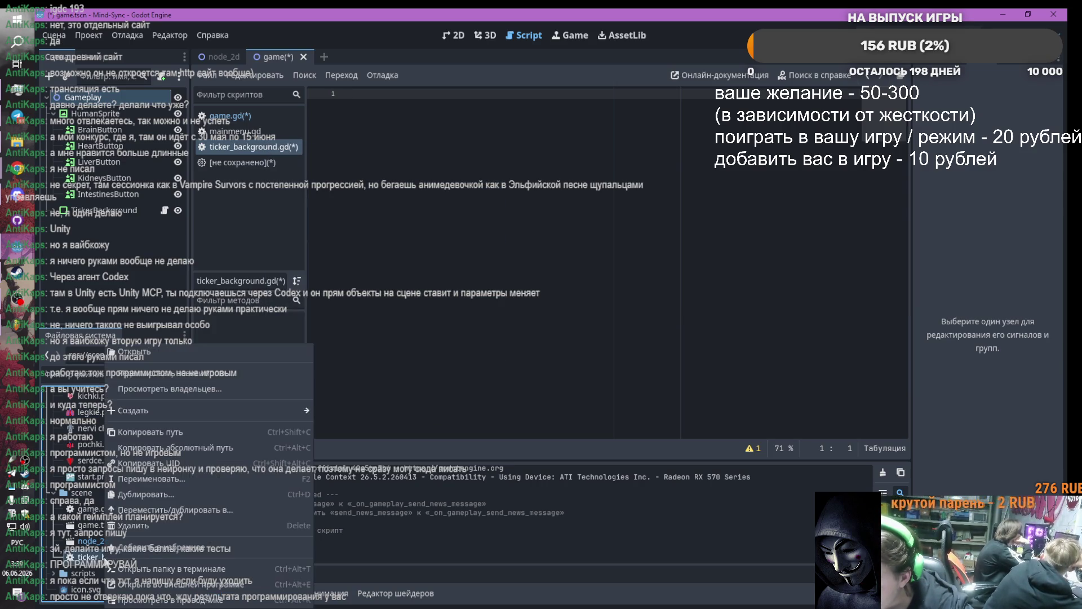
pyautogui.click(129, 530)
pyautogui.click(440, 403)
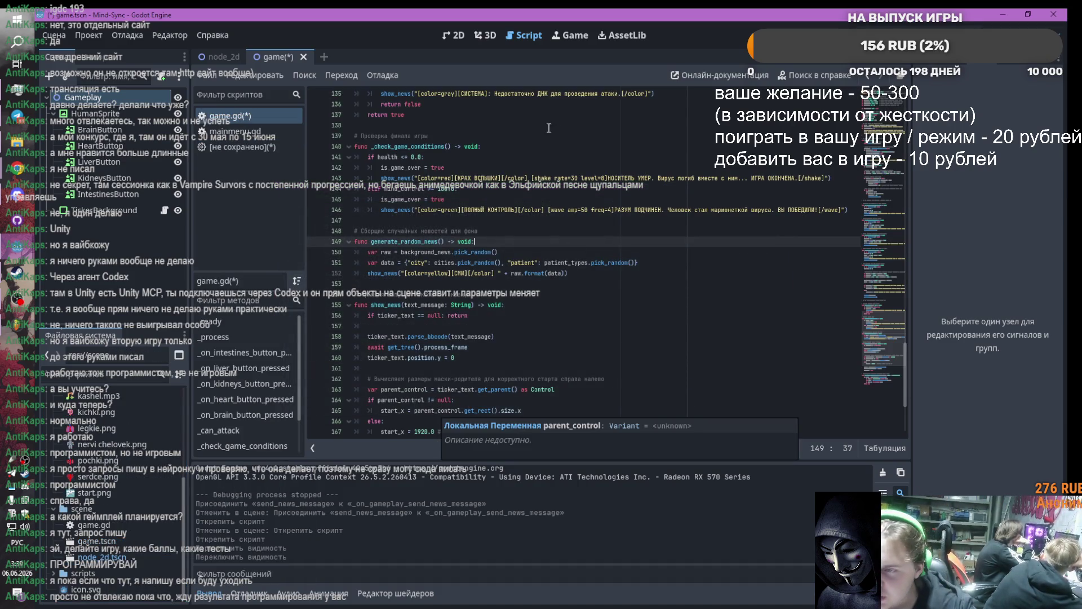
pyautogui.scroll(2, 548, 128)
pyautogui.hotkey('ctrl', 's')
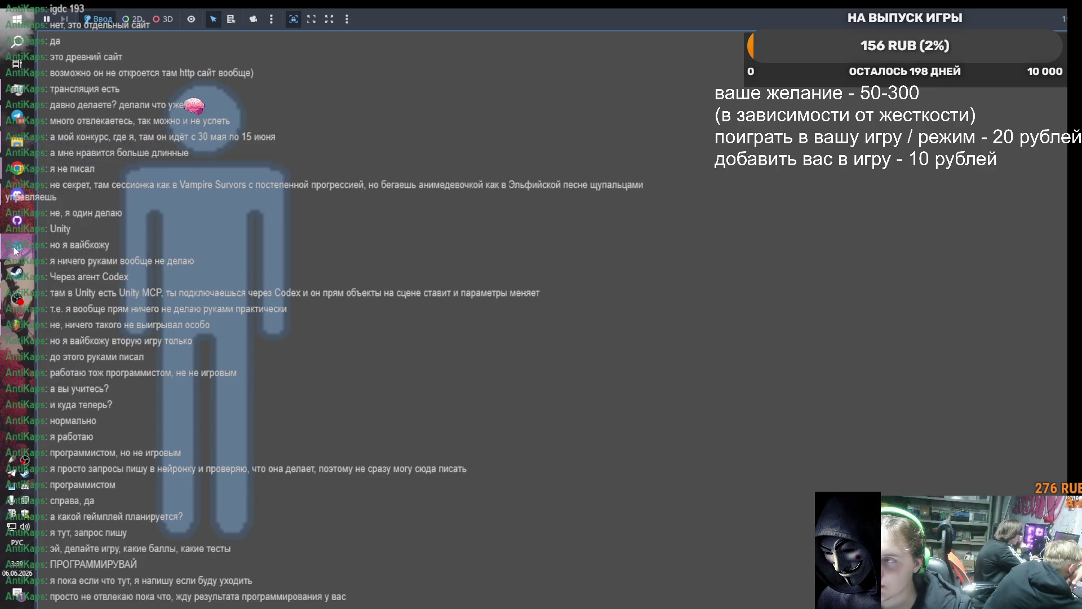
# Undo then redo game.gd's edits to keep its full code, and open a new built-in scene script
pyautogui.click(145, 297)
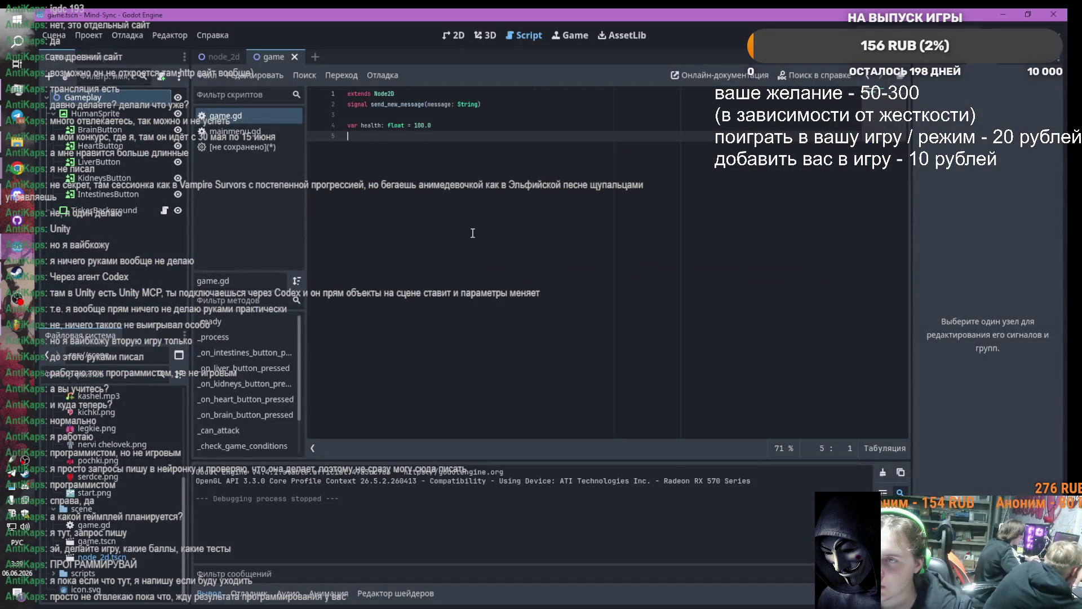
pyautogui.hotkey('ctrl', 'z')
pyautogui.hotkey('ctrl', 'z')
pyautogui.hotkey('ctrl', 'z')
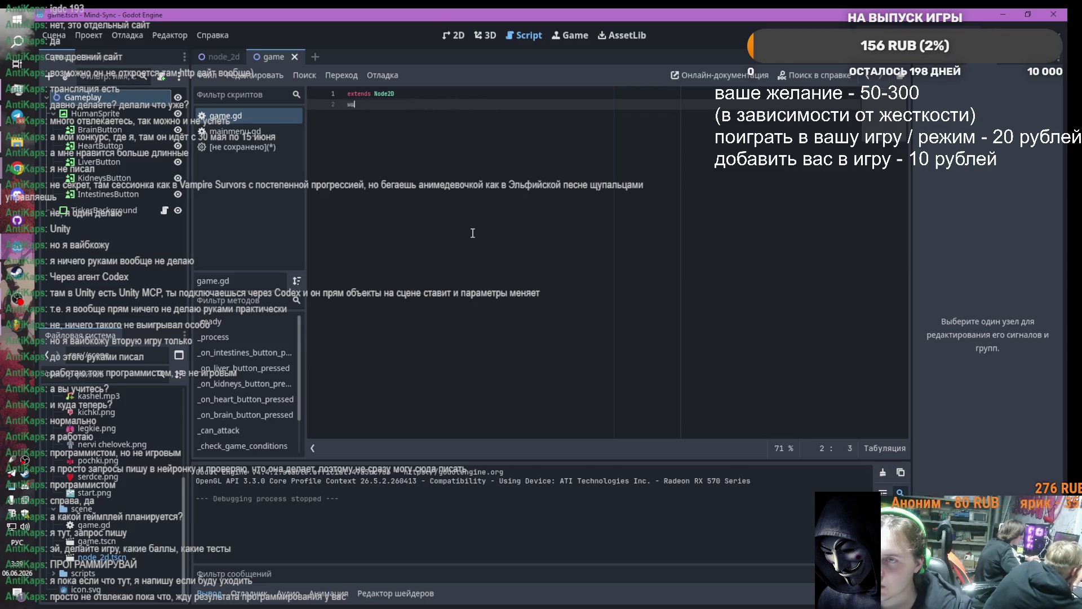
pyautogui.hotkey('ctrl', 'y')
pyautogui.hotkey('ctrl', 'y')
pyautogui.hotkey('ctrl', 'y')
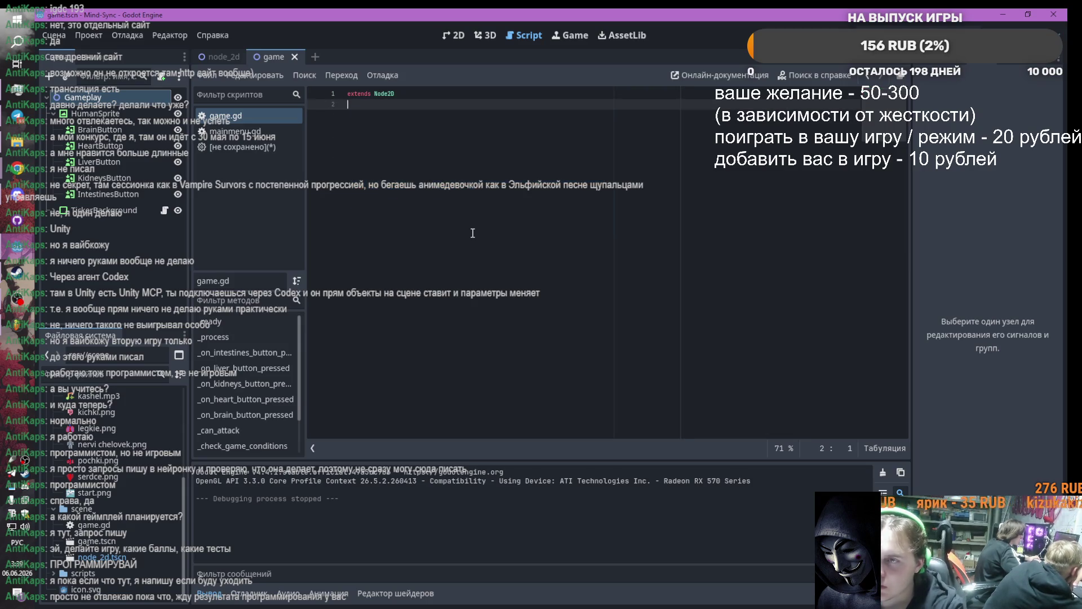
pyautogui.hotkey('ctrl', 'y')
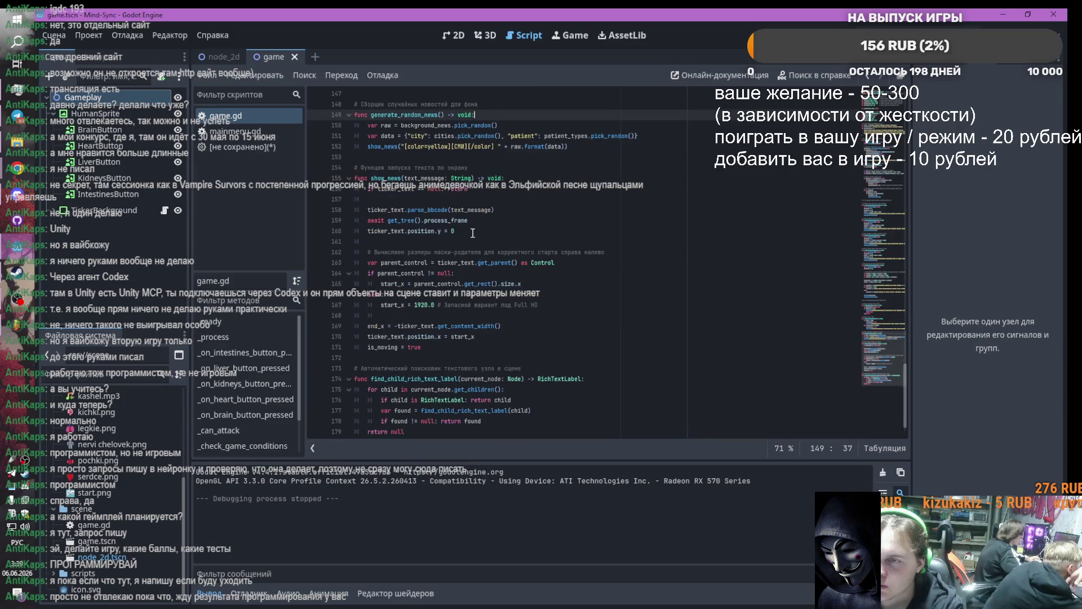
pyautogui.click(164, 209)
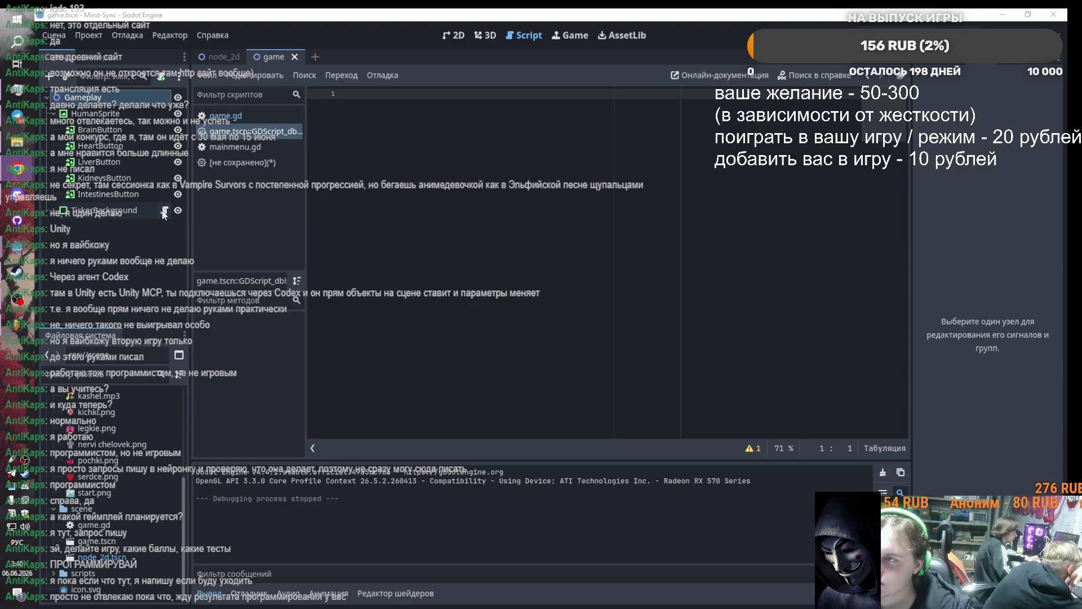
pyautogui.click(161, 97)
# Attach the existing game.gd script to the Gameplay node
pyautogui.click(161, 78)
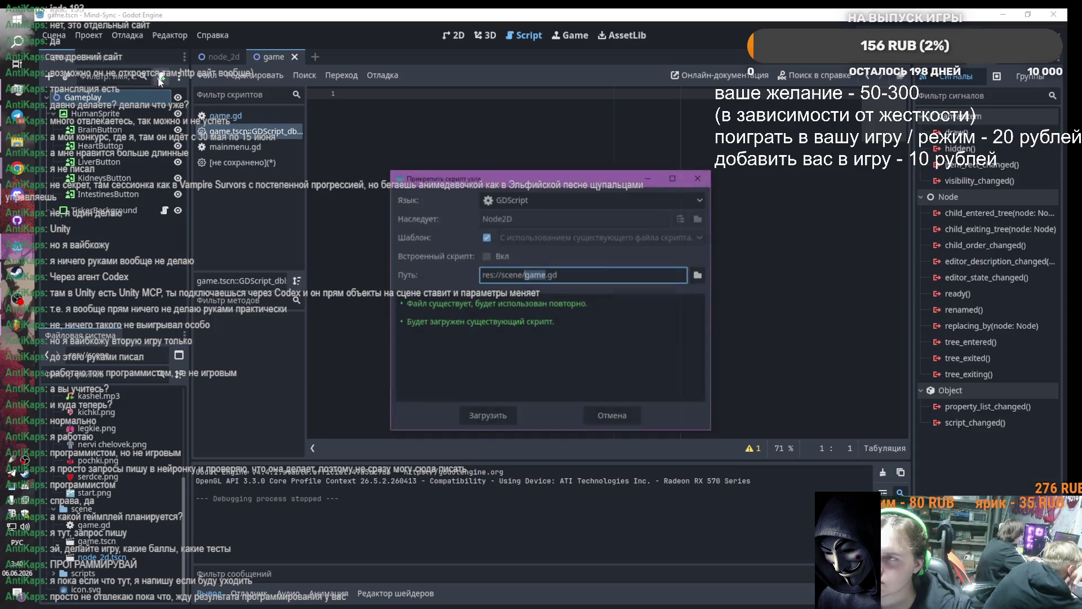
pyautogui.click(493, 416)
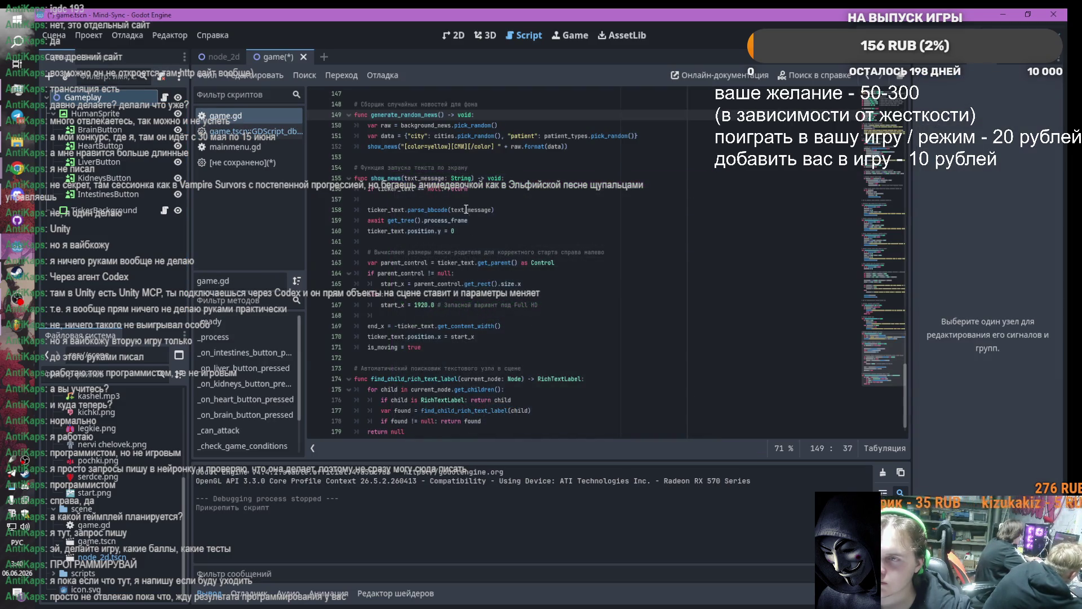
pyautogui.scroll(15, 495, 414)
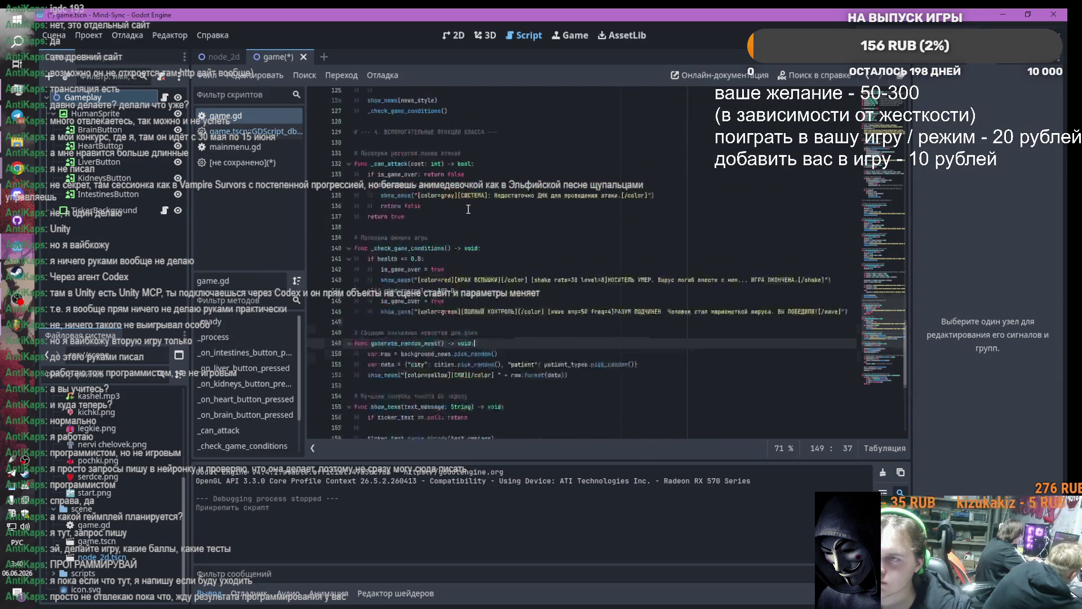
pyautogui.click(164, 210)
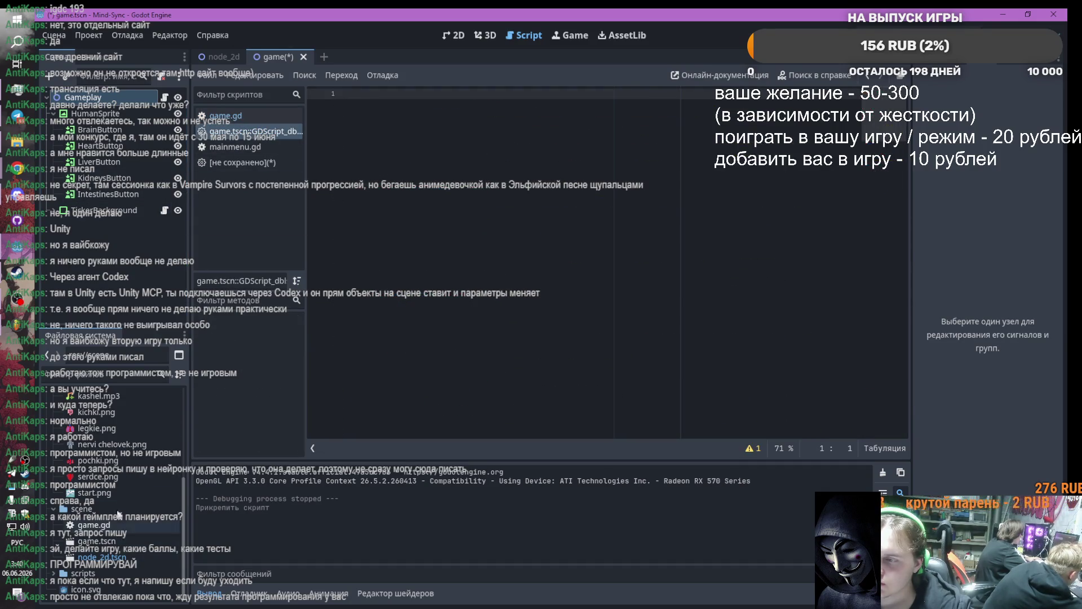
# Detach the built-in script from TickerBackground, open game.gd, and run the project with F5
pyautogui.click(135, 210)
pyautogui.click(160, 76)
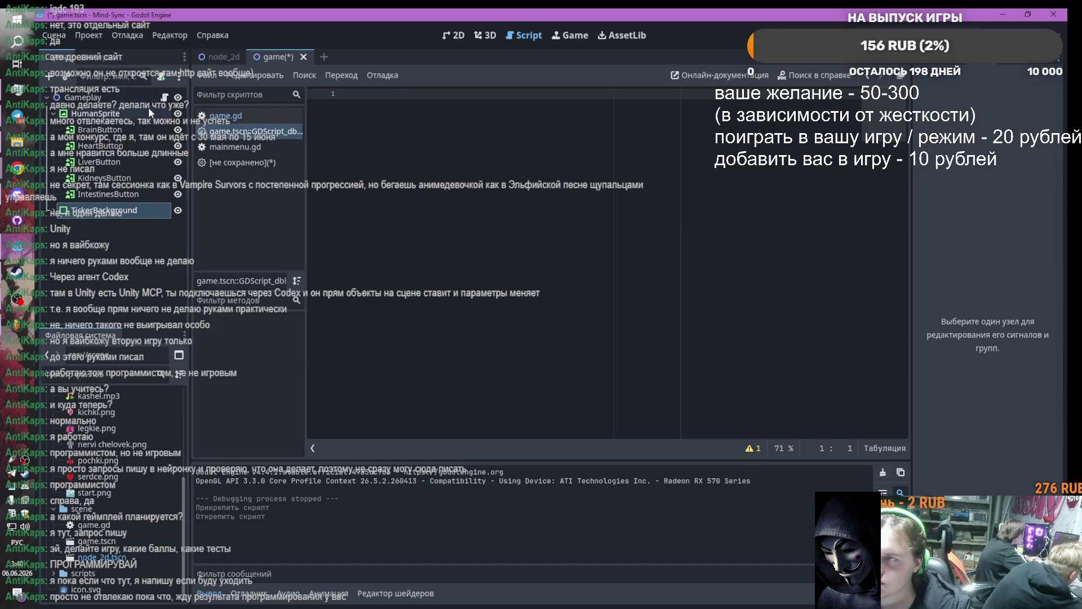
pyautogui.click(513, 204)
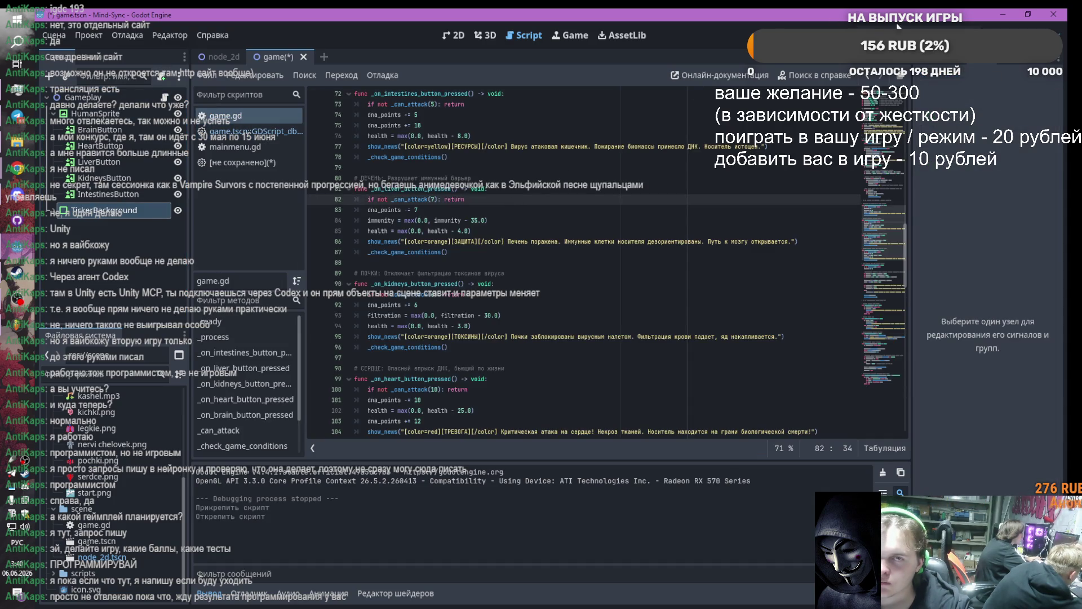
pyautogui.press('F5')
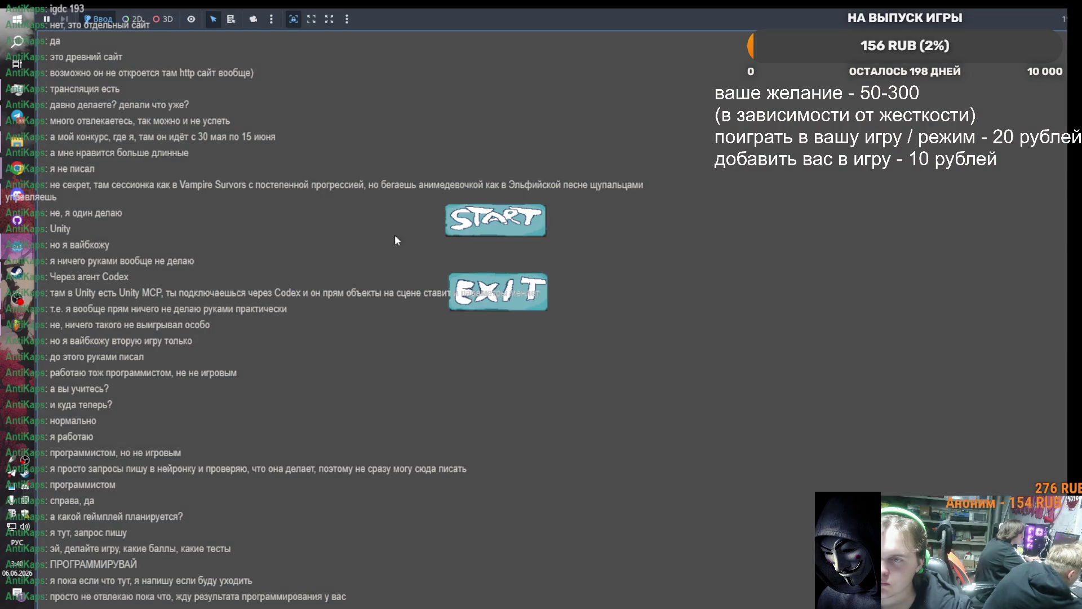
# Press START in the running game to view the human figure, then return to the editor
pyautogui.click(495, 229)
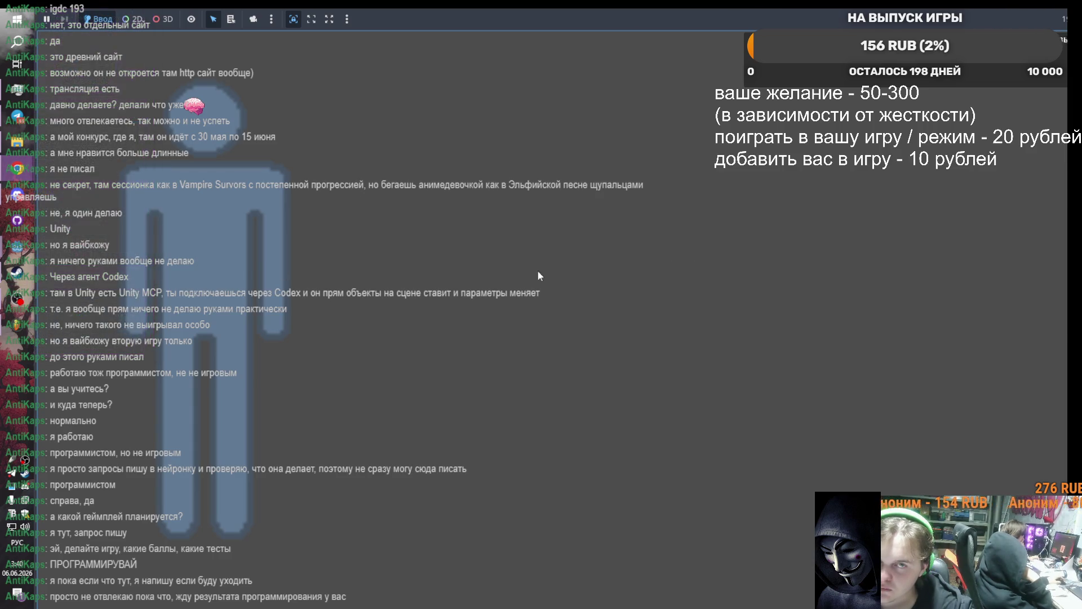
pyautogui.moveTo(17, 324)
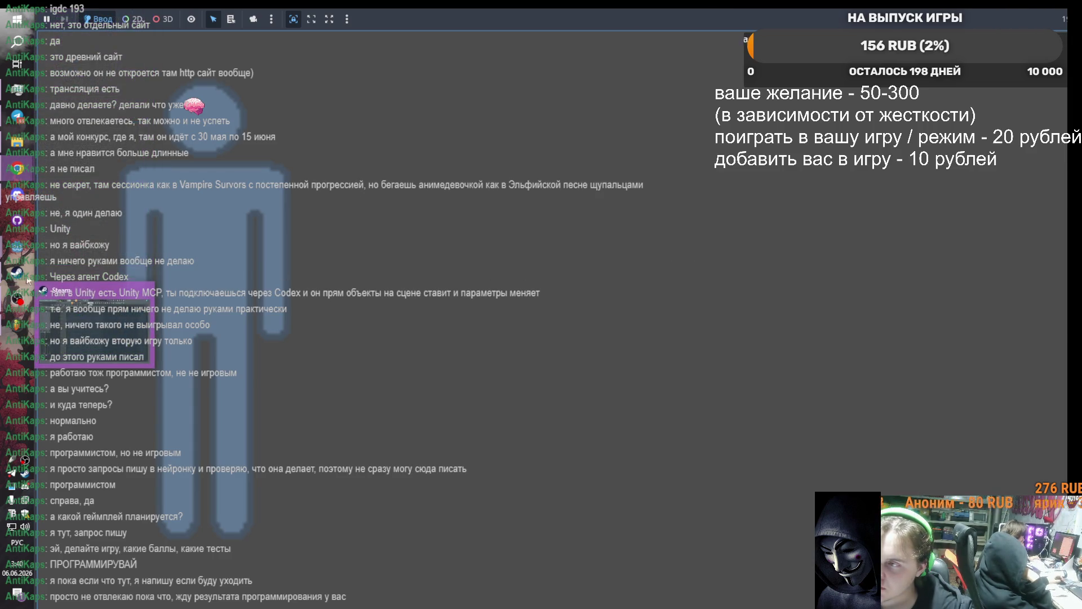
pyautogui.click(107, 246)
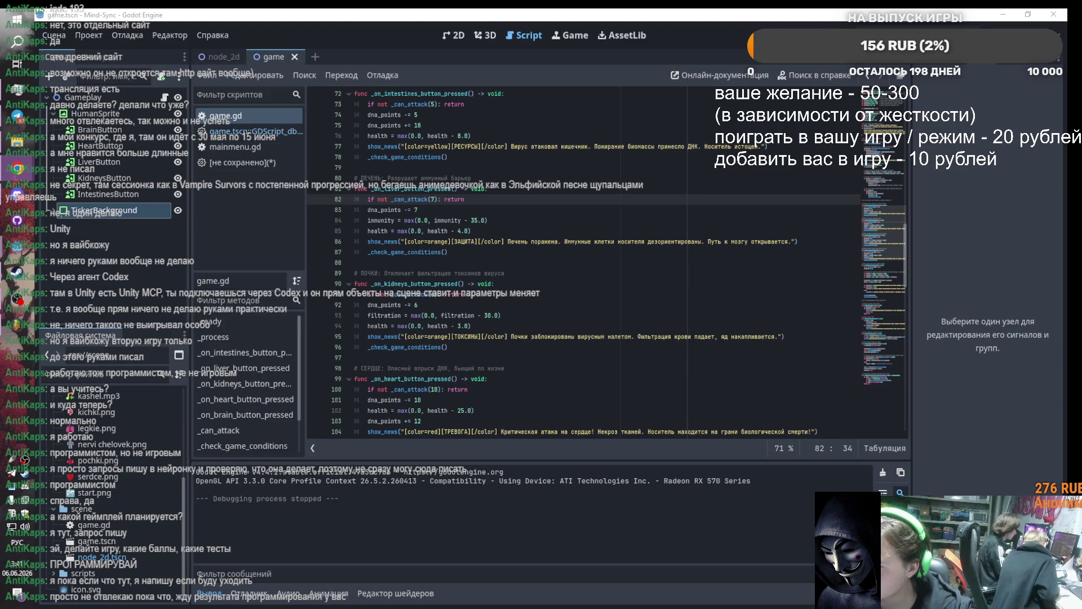
# Connect the BrainButton and HeartButton pressed signals to their game.gd handlers
pyautogui.click(100, 129)
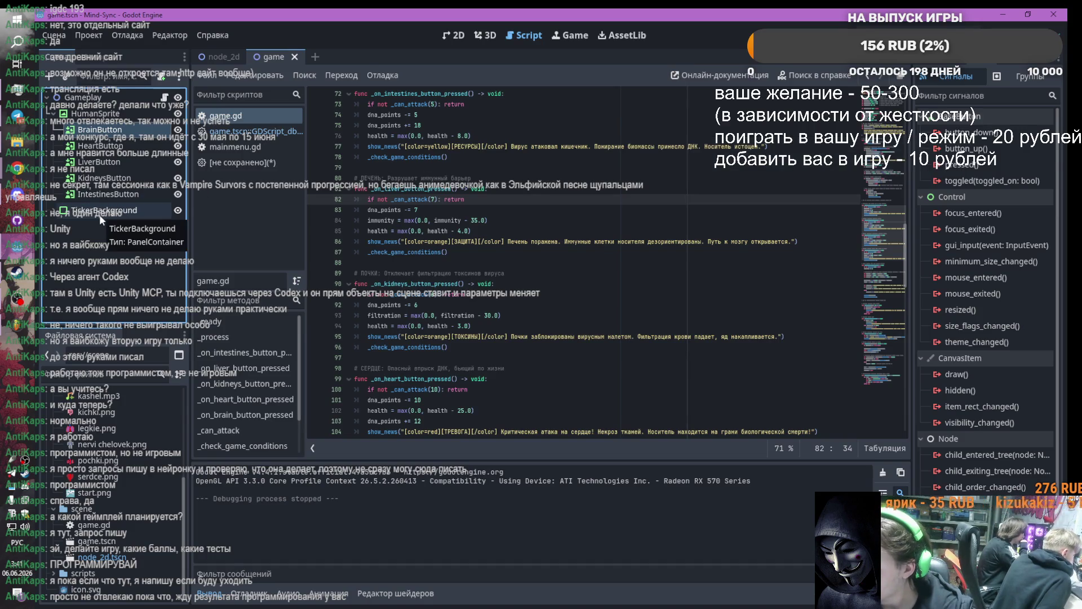
pyautogui.doubleClick(958, 165)
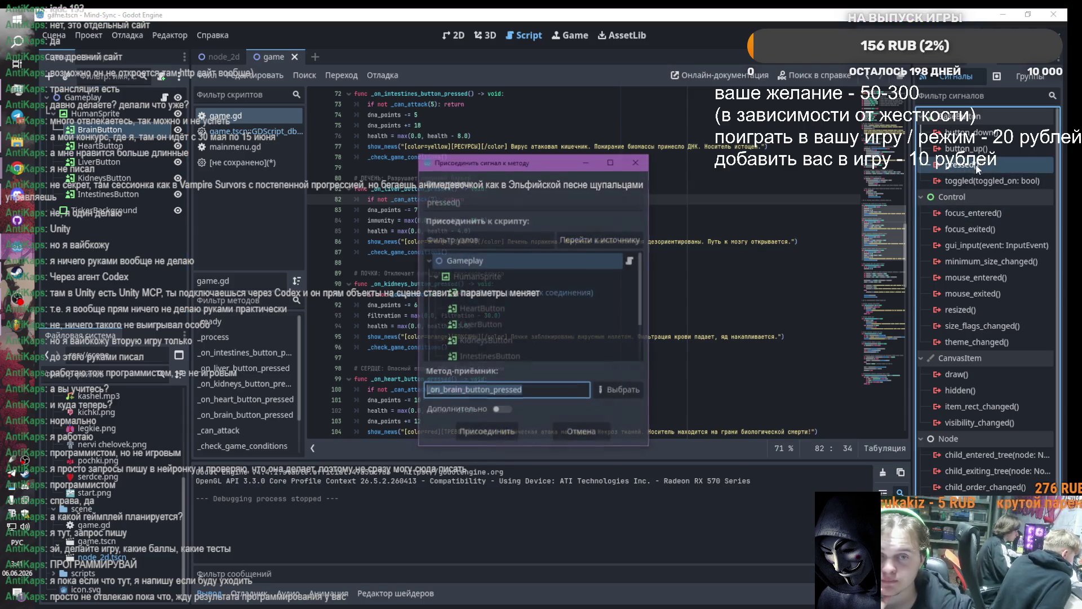
pyautogui.click(486, 430)
pyautogui.scroll(-4, 485, 395)
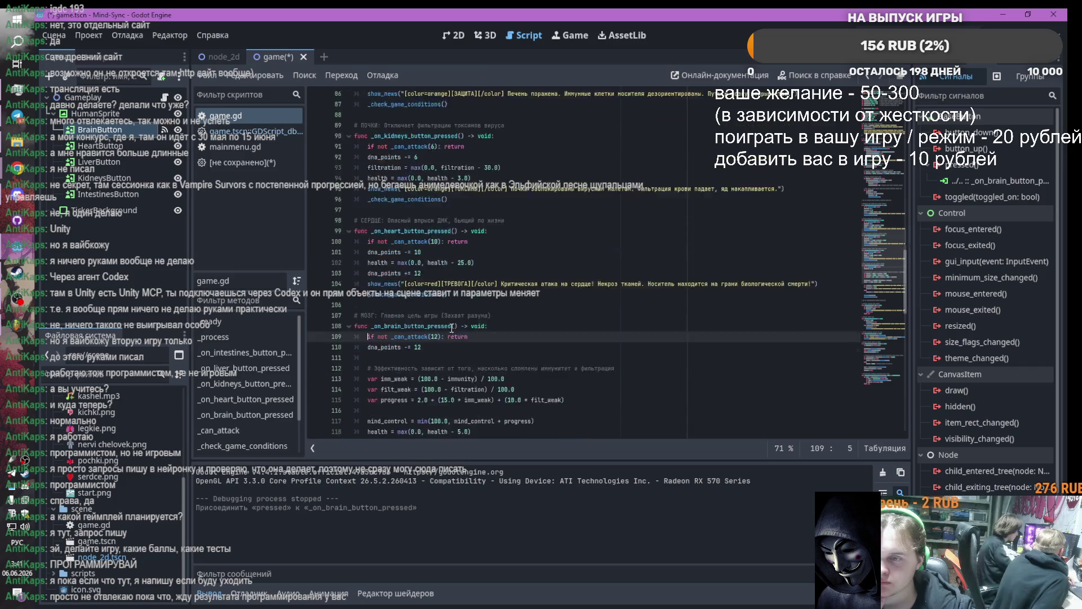
pyautogui.click(101, 146)
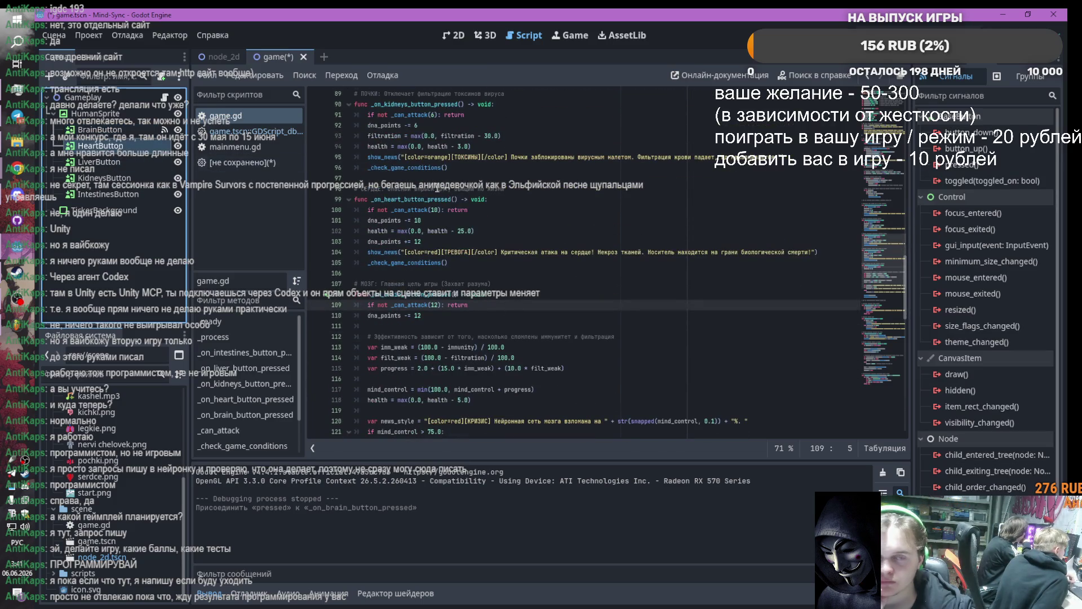
pyautogui.doubleClick(958, 164)
pyautogui.click(488, 433)
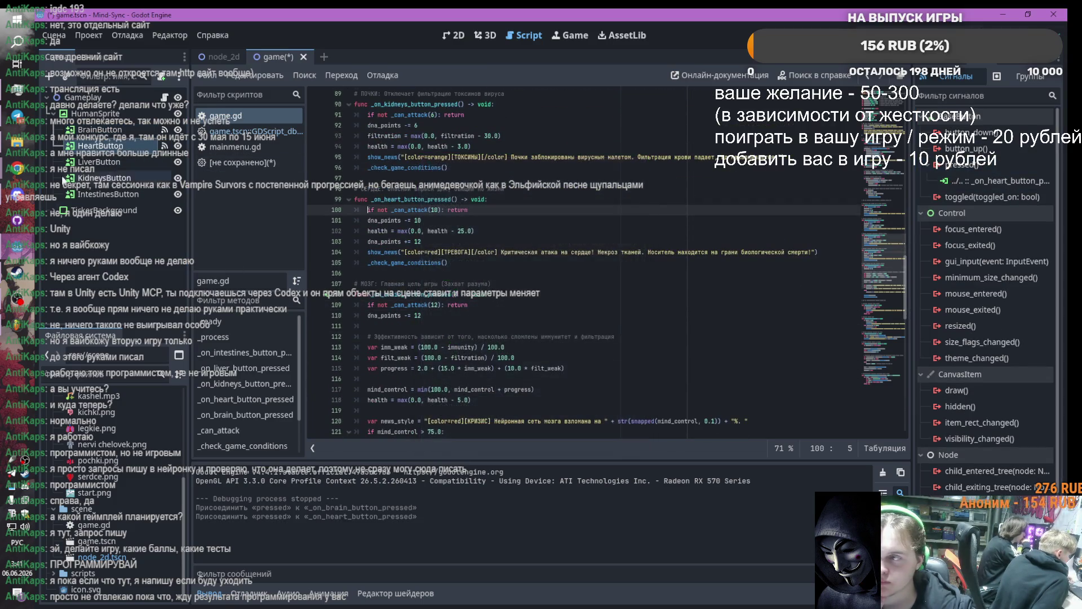
# Connect the LiverButton, KidneysButton and IntestinesButton pressed signals, then return to the 2D view
pyautogui.click(99, 162)
pyautogui.doubleClick(958, 164)
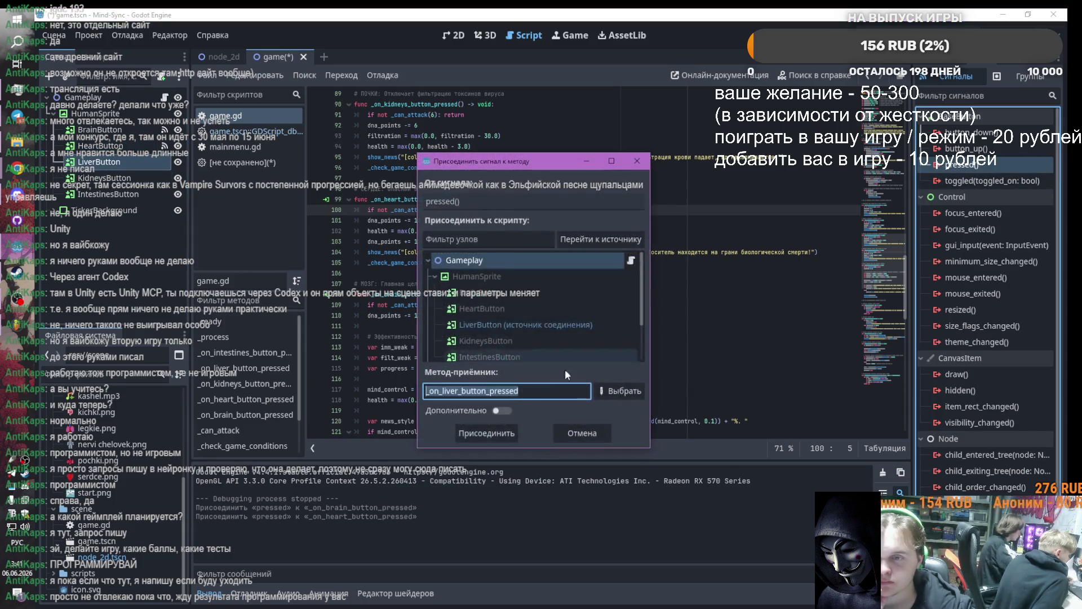
pyautogui.click(488, 433)
pyautogui.click(99, 177)
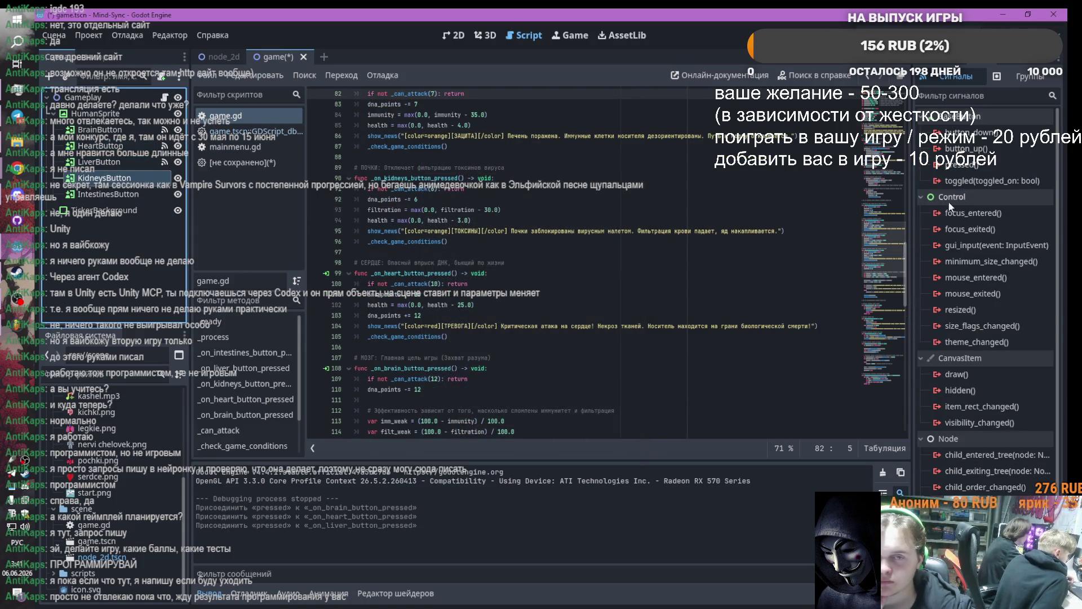
pyautogui.doubleClick(958, 165)
pyautogui.click(487, 432)
pyautogui.press('Down')
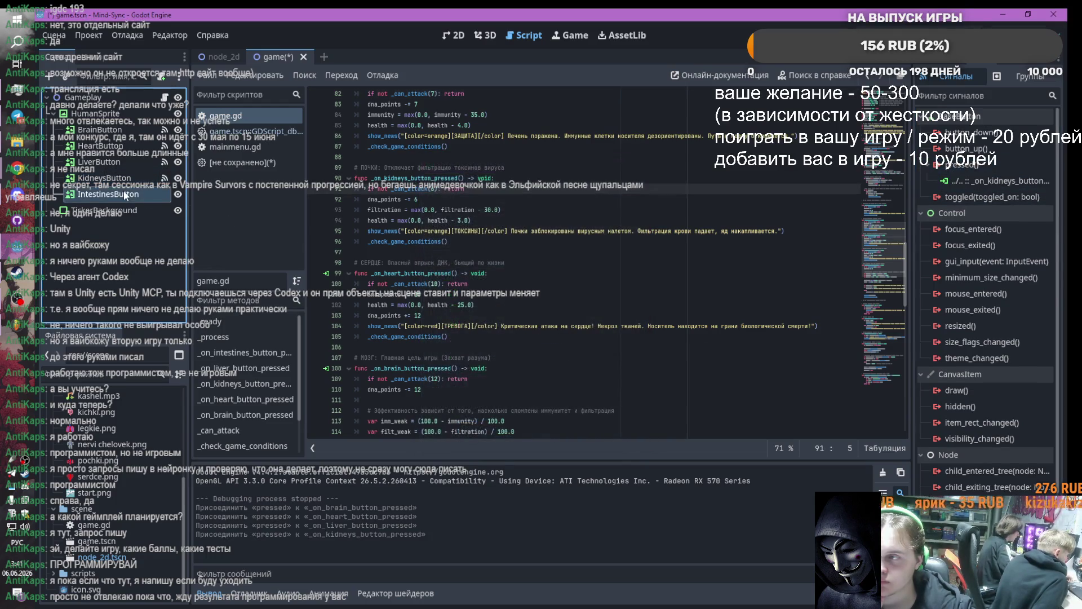
pyautogui.doubleClick(958, 164)
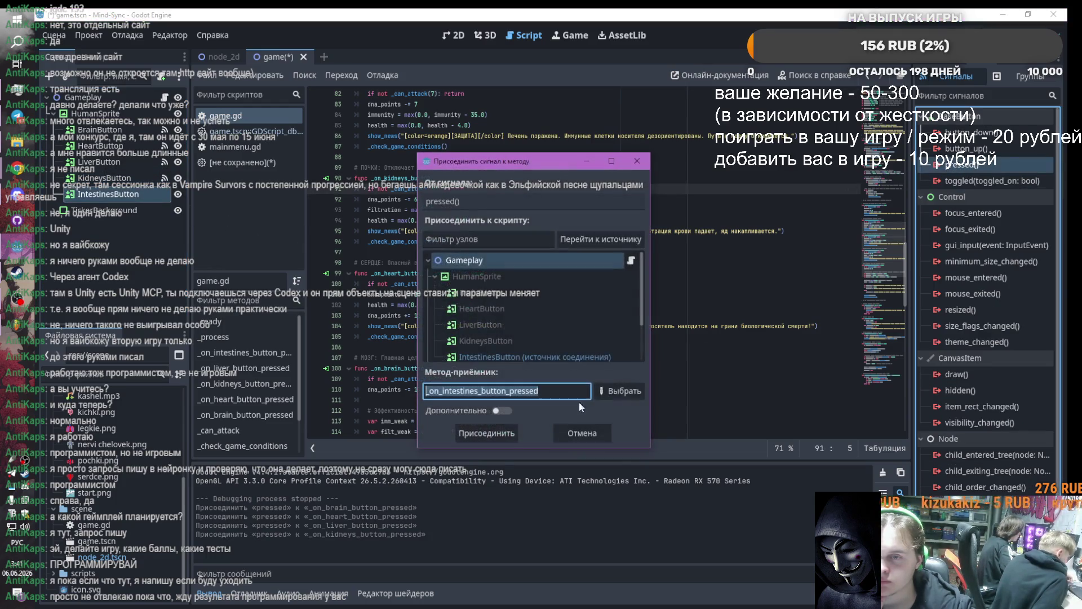
pyautogui.click(487, 433)
pyautogui.click(454, 35)
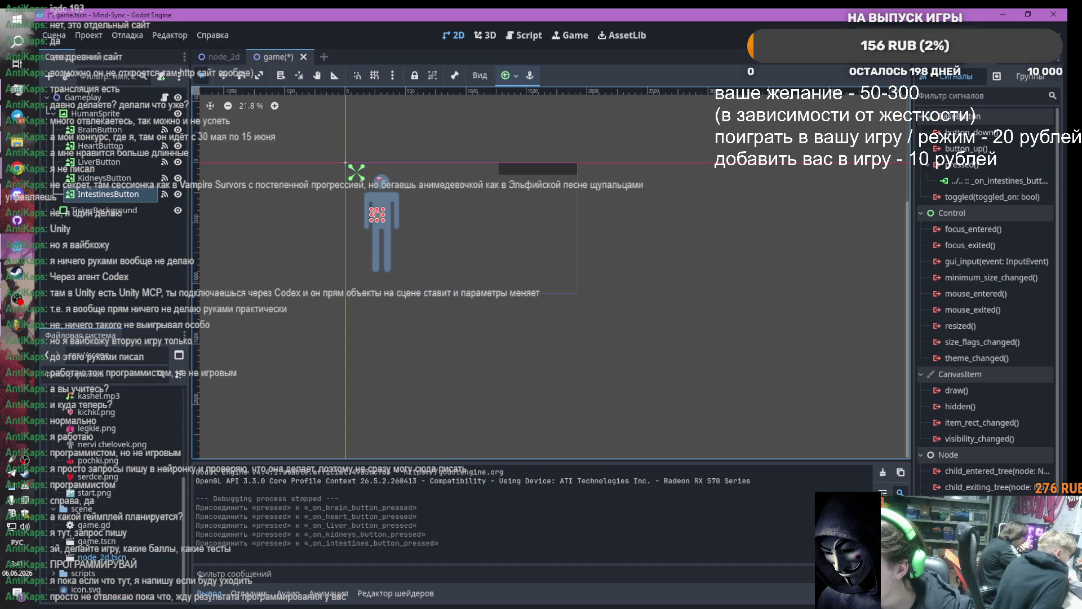
# Expand TickerBackground in the Scene dock and select its ClipContainer child
pyautogui.click(56, 211)
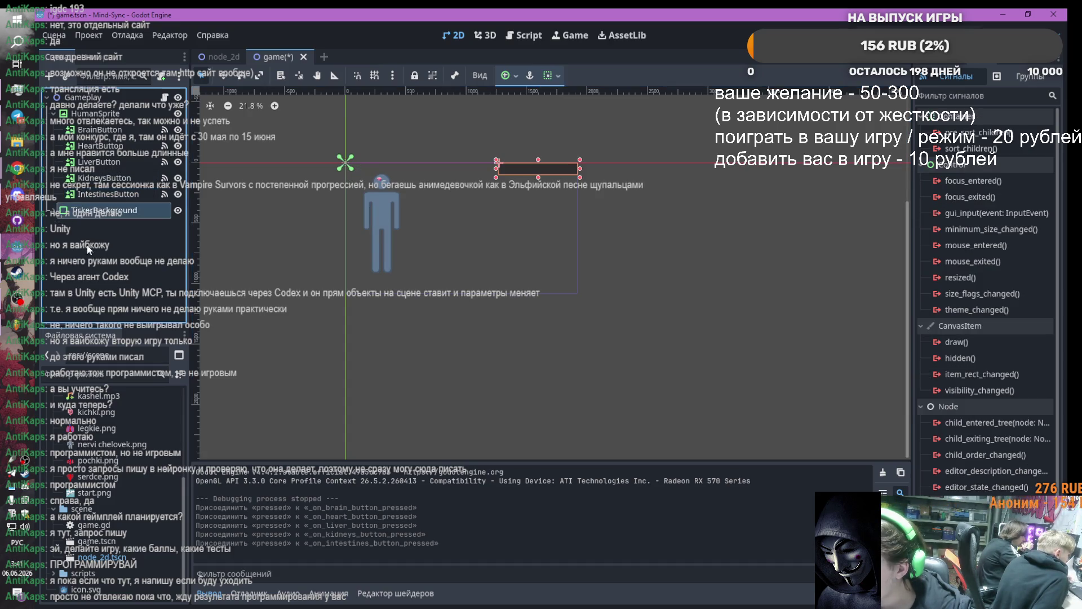
pyautogui.click(53, 210)
pyautogui.click(73, 226)
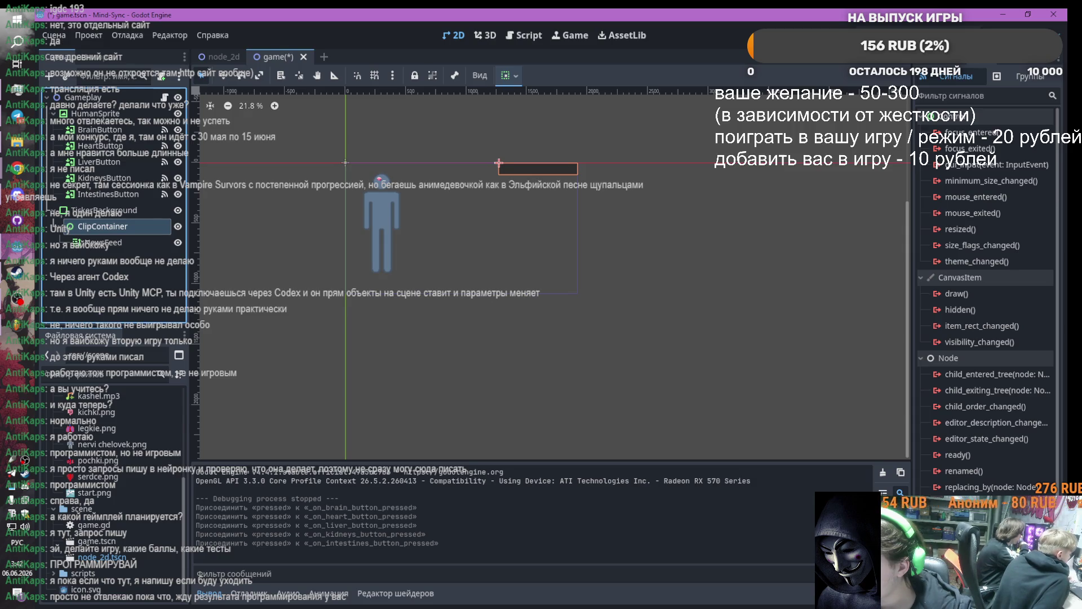
# Run the project with F5 and press START to show the human figure with the brain button
pyautogui.press('F5')
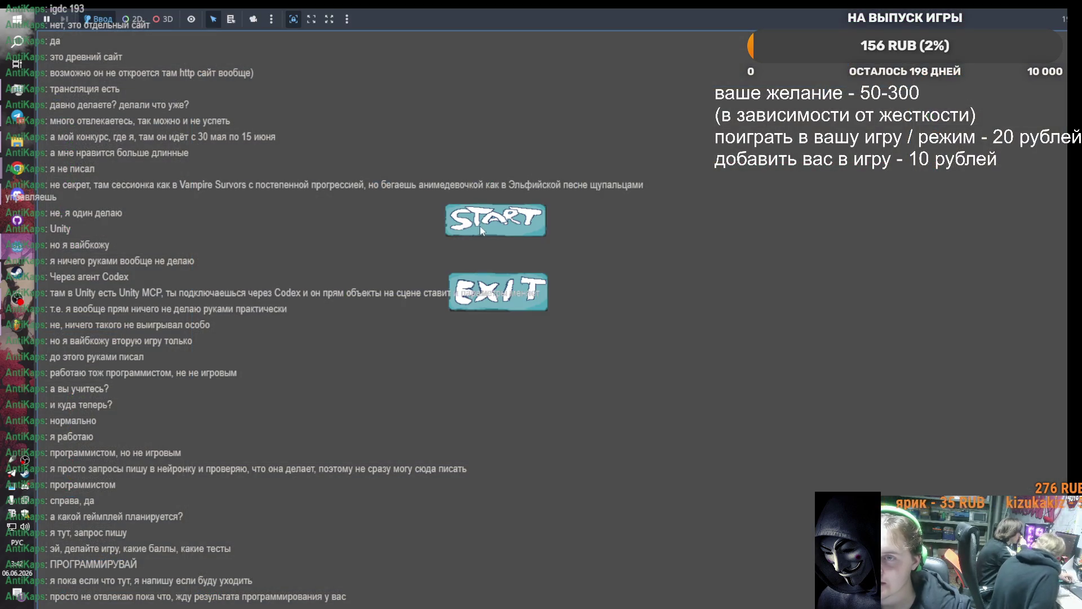
pyautogui.click(495, 222)
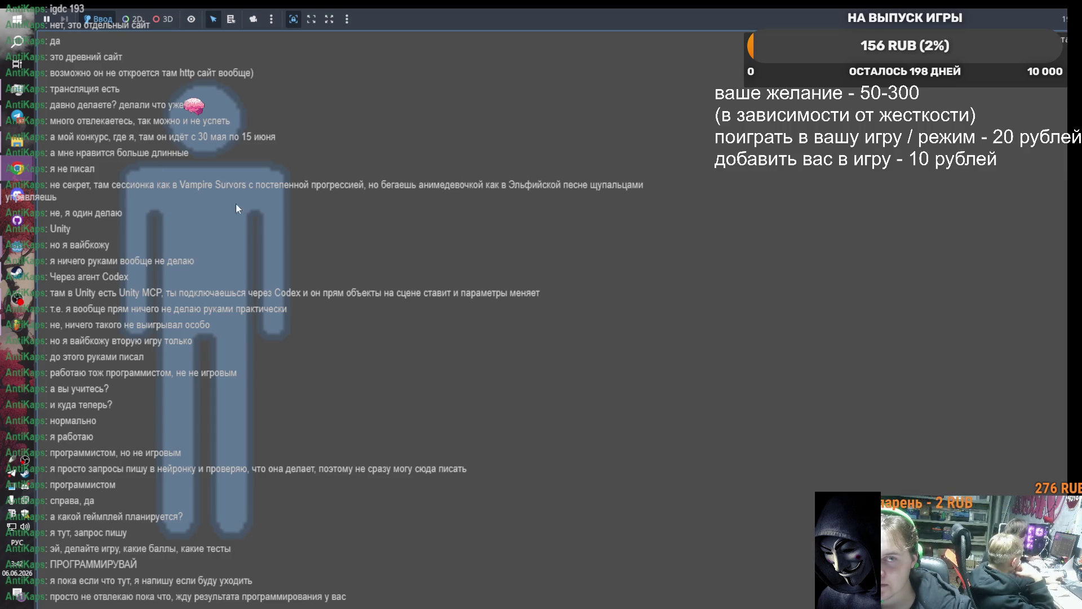
pyautogui.moveTo(17, 324)
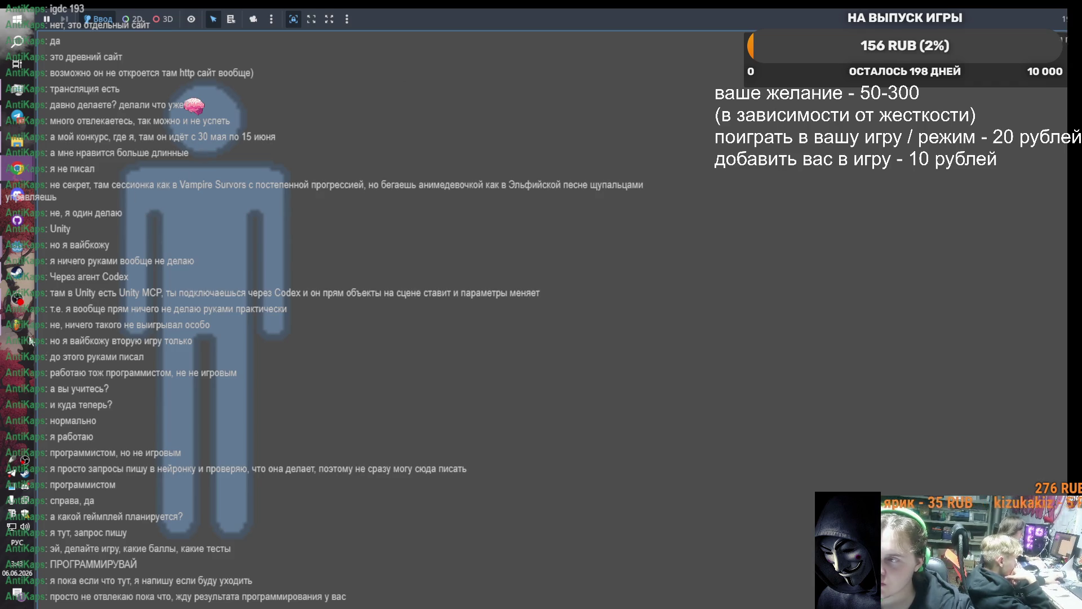
# Close the game's debug window and collapse HumanSprite in the scene tree
pyautogui.moveTo(17, 245)
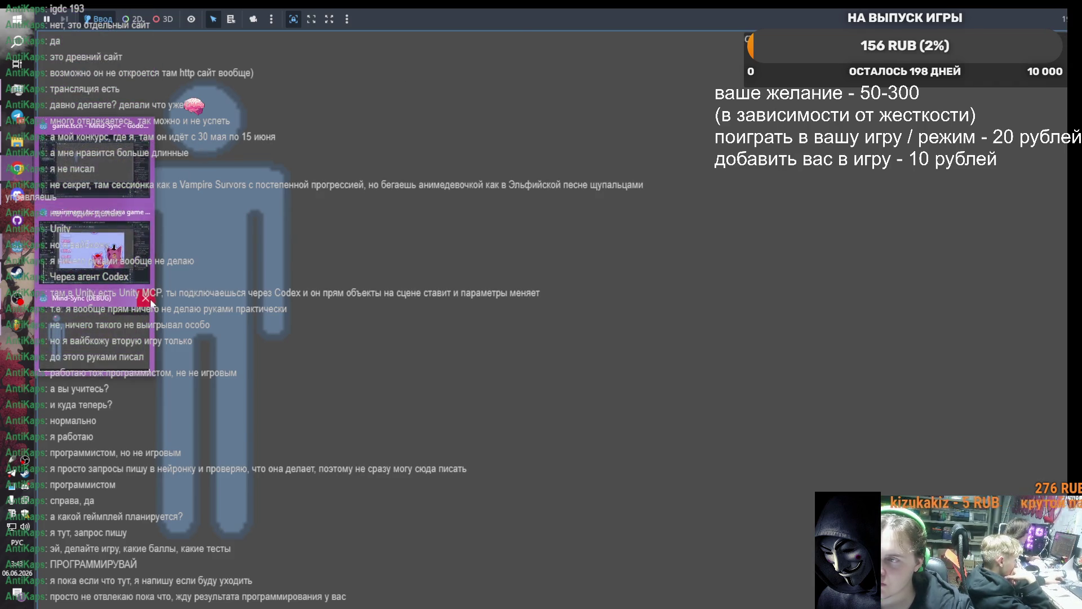
pyautogui.click(146, 298)
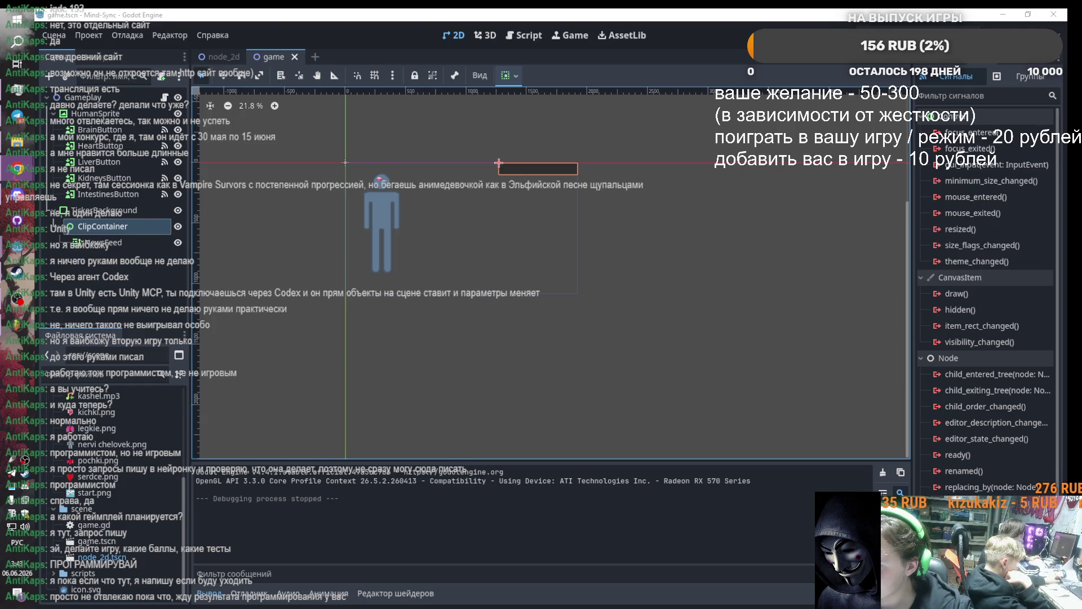
pyautogui.click(54, 113)
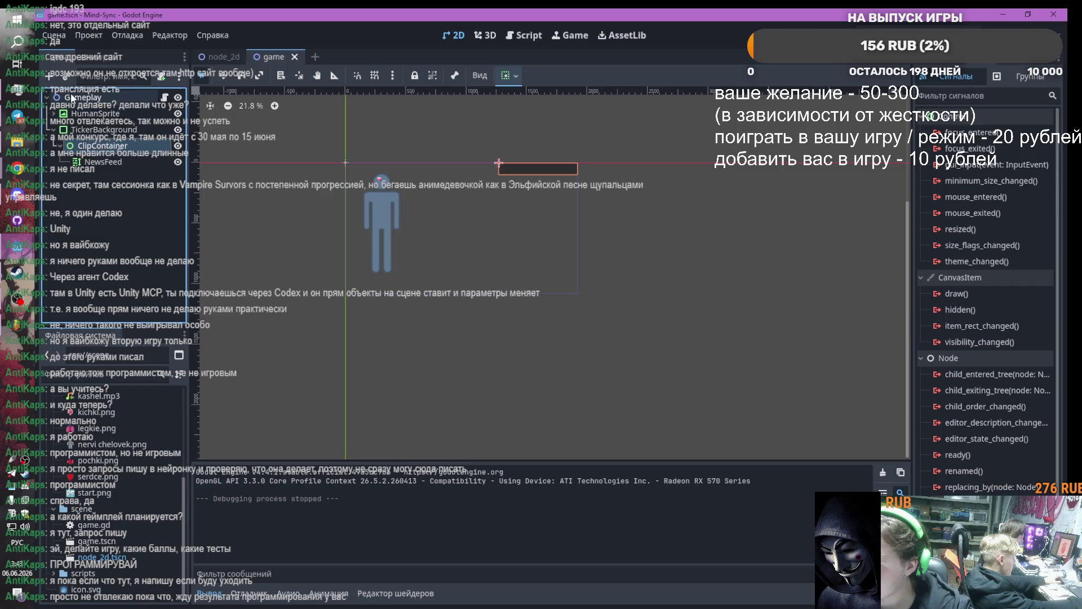
# Add a PanelContainer child node to the Gameplay root by searching 'panelco'
pyautogui.click(70, 100)
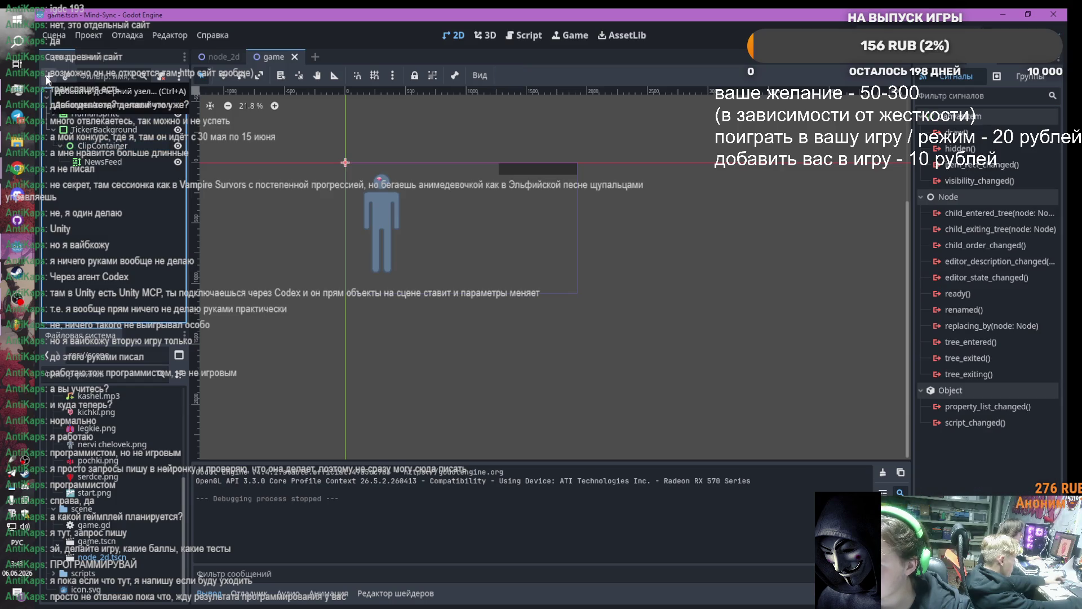
pyautogui.click(48, 79)
pyautogui.write('зфт\\')
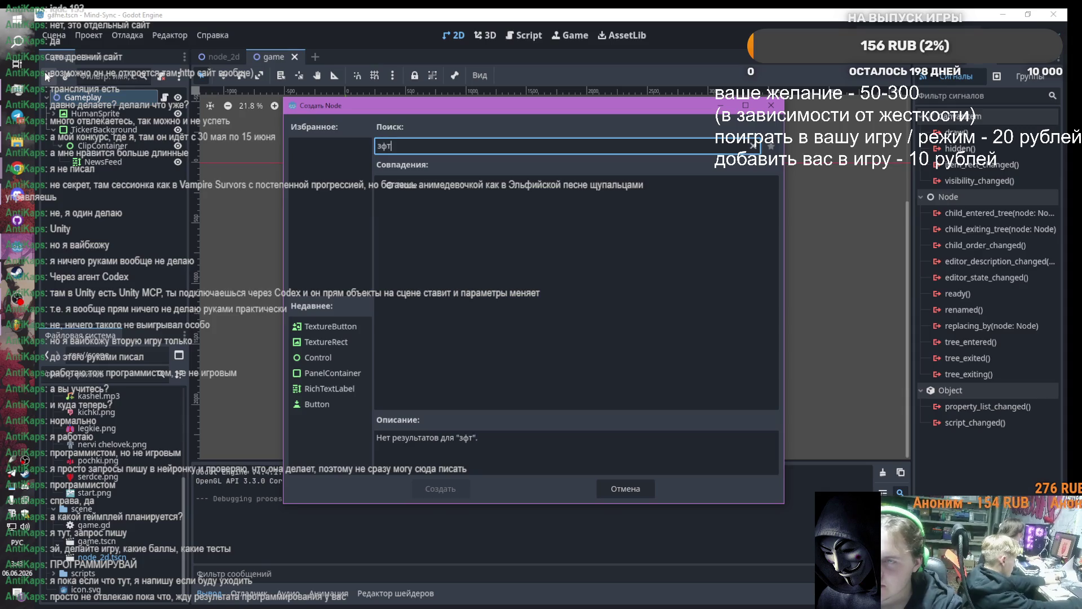
pyautogui.press('BackSpace')
pyautogui.press('BackSpace')
pyautogui.press('BackSpace')
pyautogui.write('зфт\\')
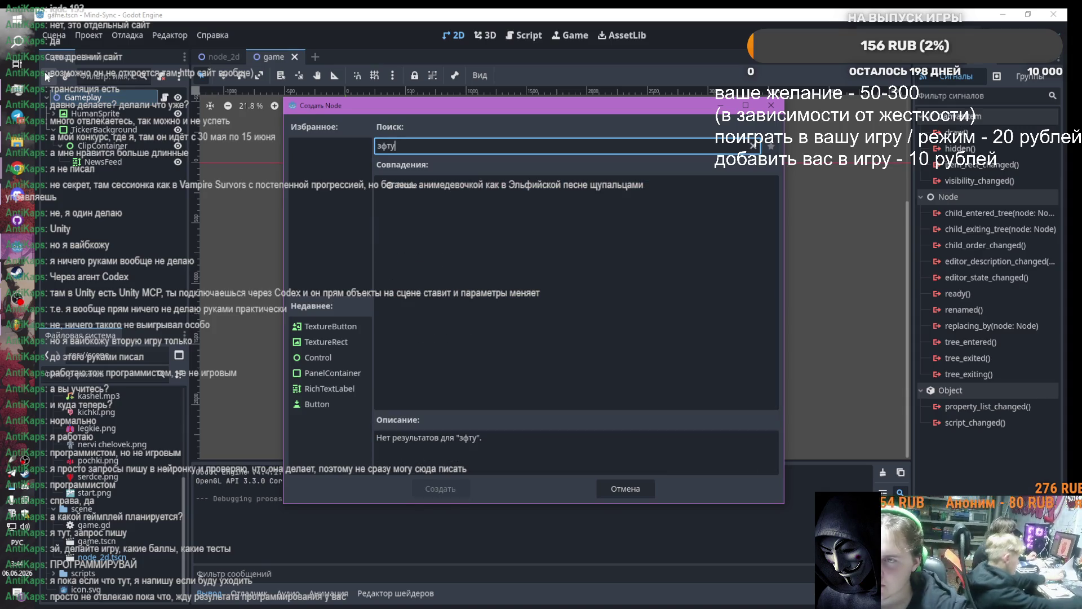
pyautogui.press('BackSpace')
pyautogui.press('BackSpace')
pyautogui.press('BackSpace')
pyautogui.press('BackSpace')
pyautogui.hotkey('alt', 'shift')
pyautogui.write('pane')
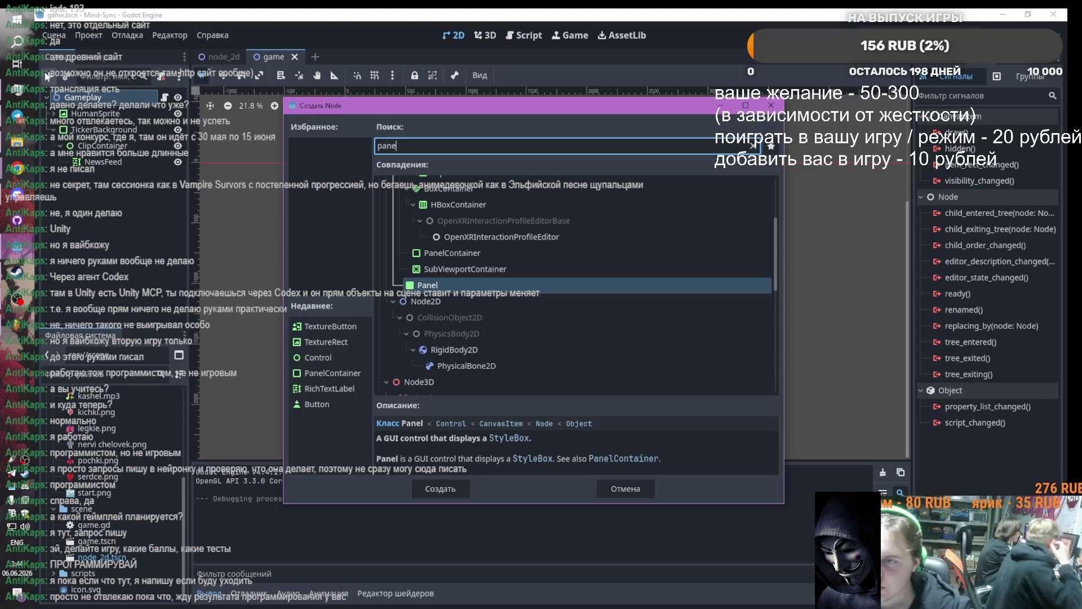
pyautogui.write('lco')
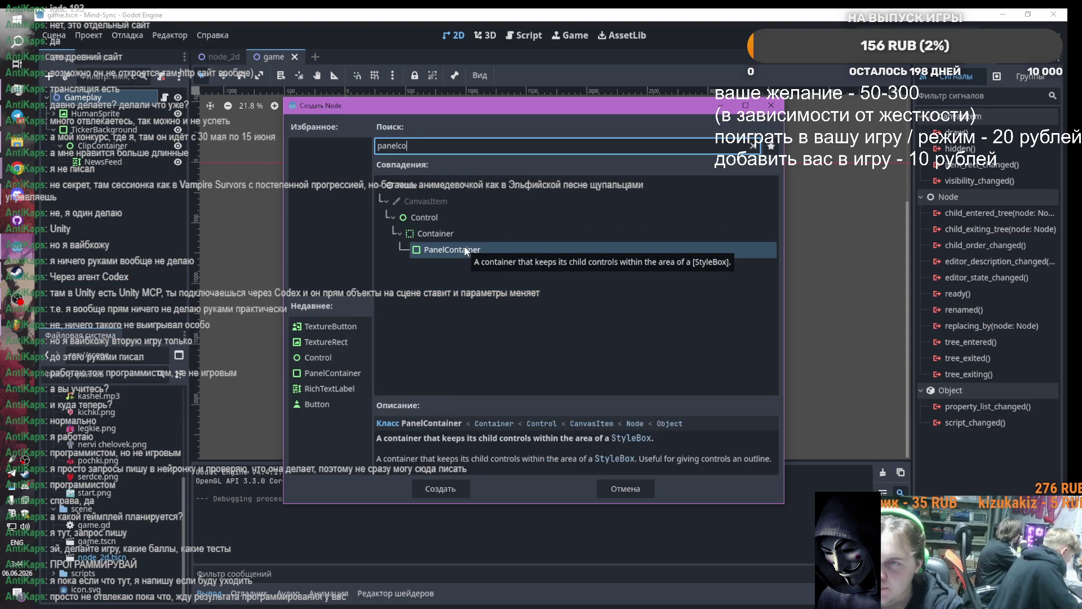
pyautogui.press('Return')
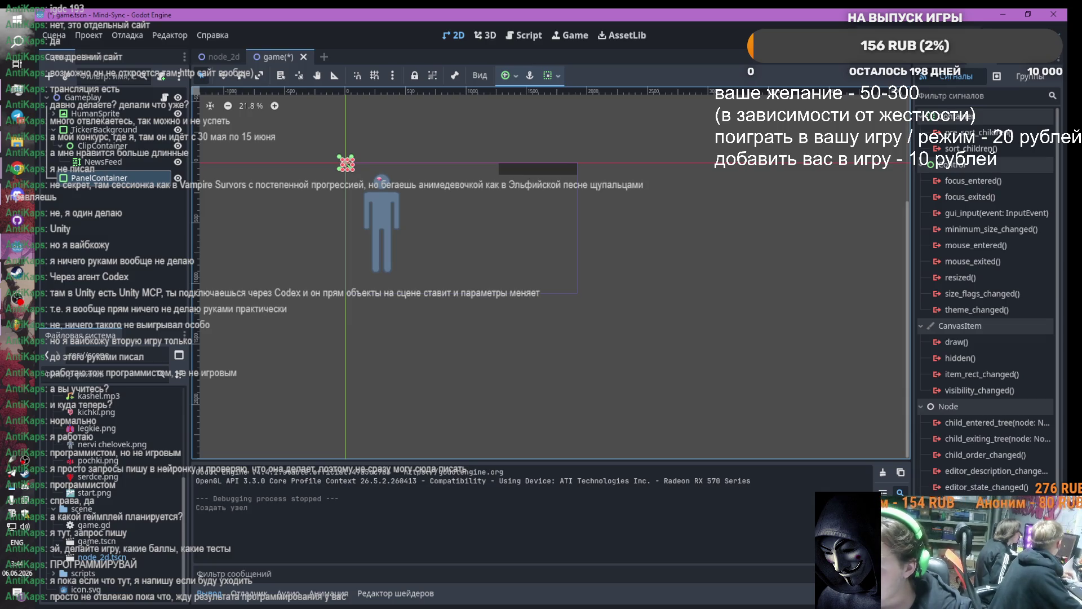
pyautogui.click(50, 80)
# Add a RichTextLabel under the PanelContainer and rename the PanelContainer to LogPanel
pyautogui.write('rich')
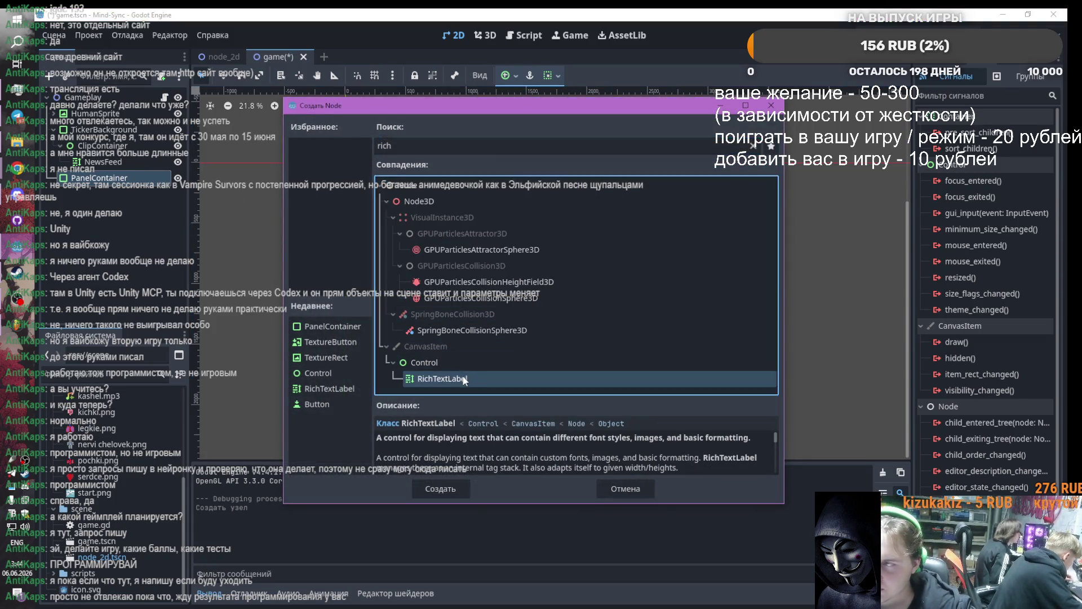
pyautogui.doubleClick(442, 378)
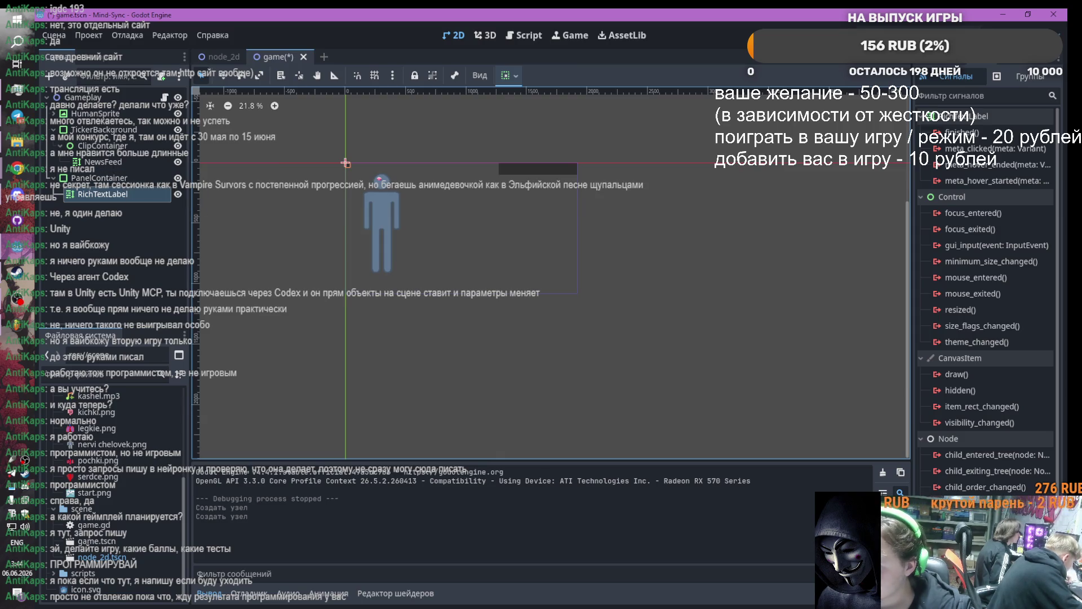
pyautogui.click(90, 177)
pyautogui.write('LogPanel')
pyautogui.press('Return')
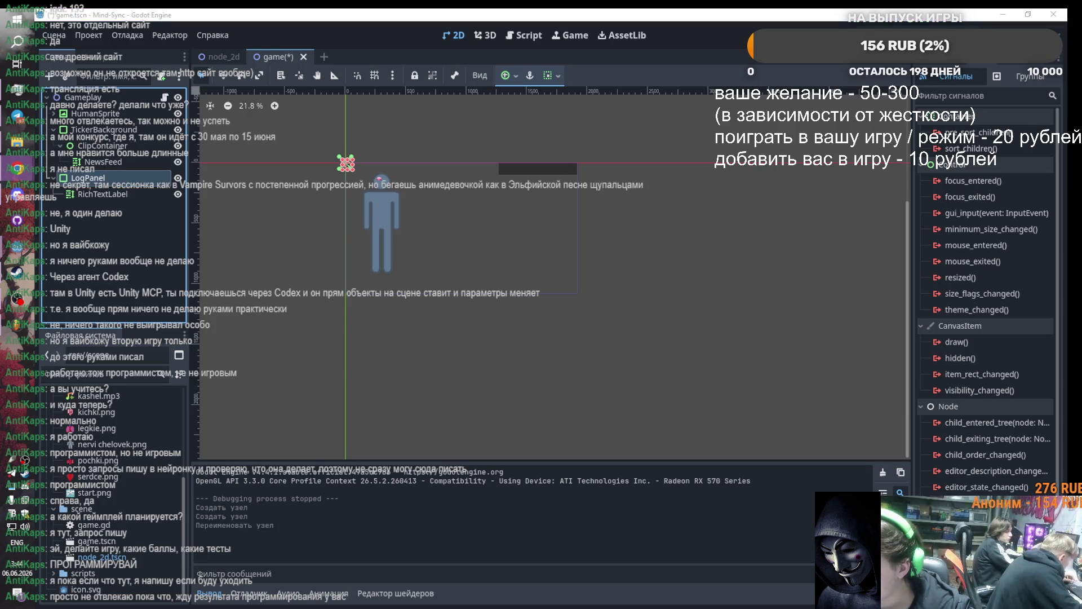
# Rename the RichTextLabel node to LogText
pyautogui.click(96, 195)
pyautogui.write('LogText')
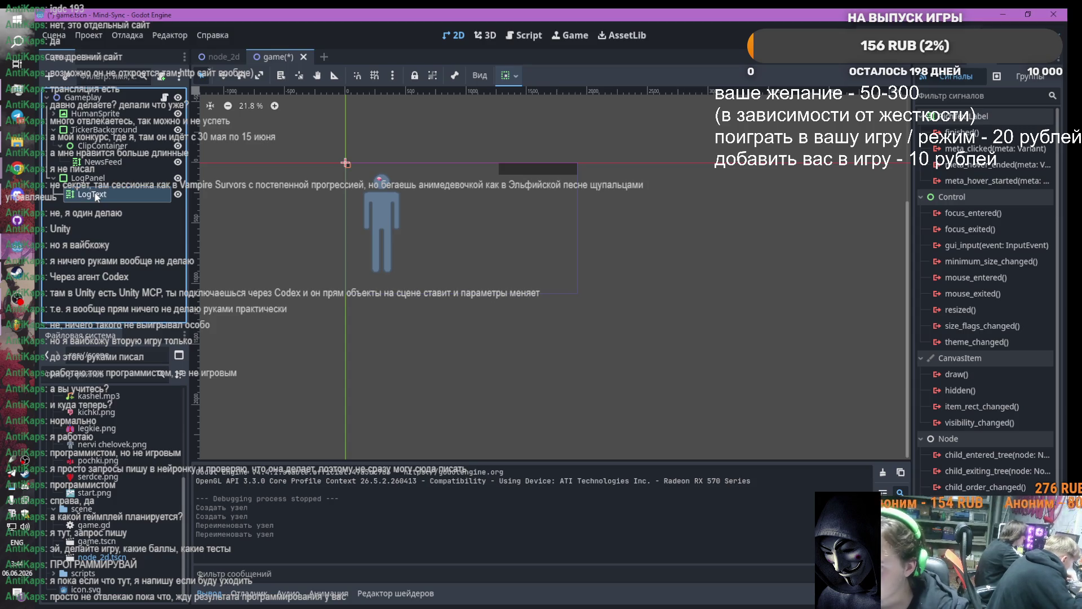
pyautogui.press('Return')
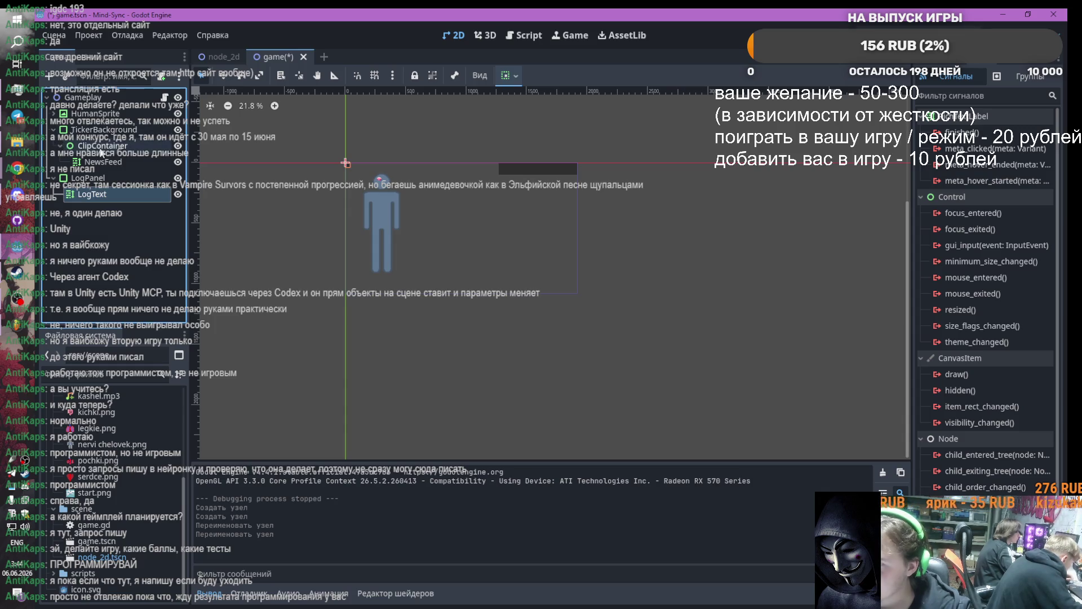
pyautogui.moveTo(79, 129)
pyautogui.mouseDown()
pyautogui.moveTo(87, 210)
pyautogui.moveTo(84, 196)
pyautogui.mouseUp()
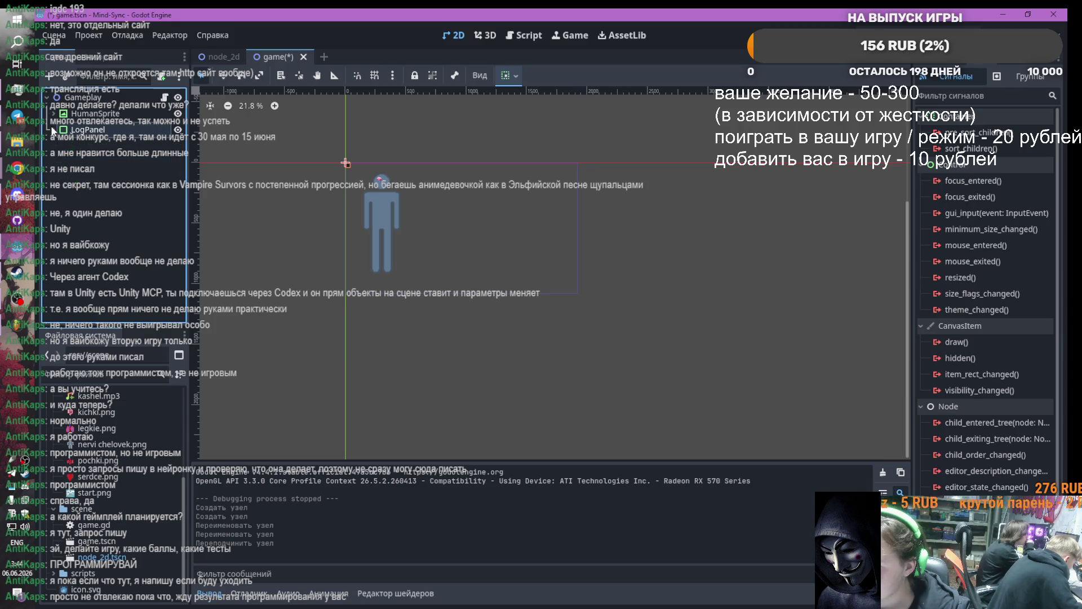
# Move TickerBackground out of LogPanel directly under Gameplay, then select LogText and show its Inspector
pyautogui.moveTo(99, 162); pyautogui.dragTo(84, 98)
pyautogui.click(54, 162)
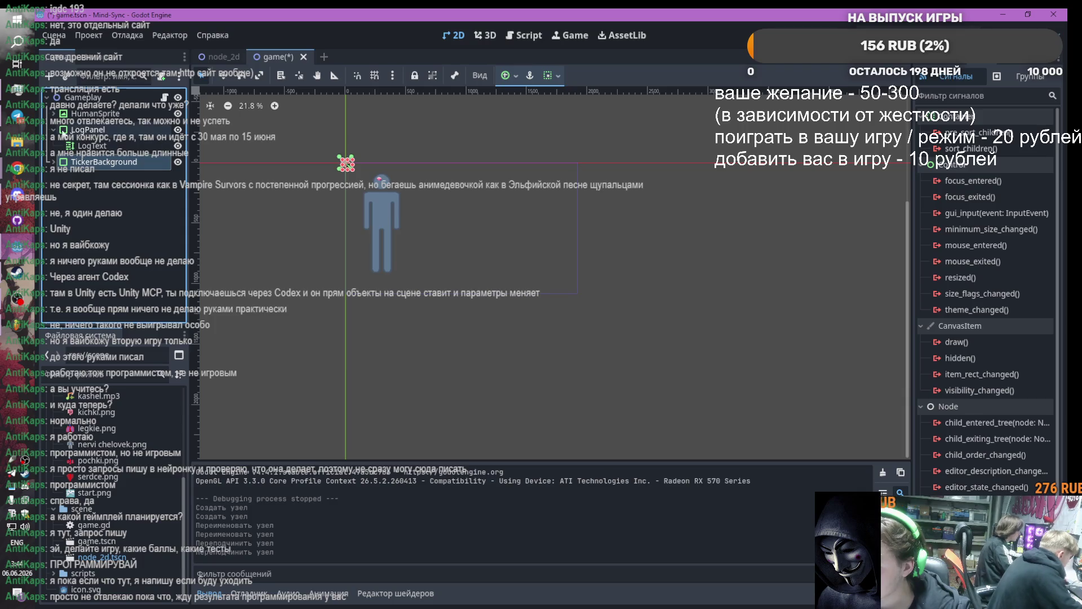
pyautogui.click(53, 129)
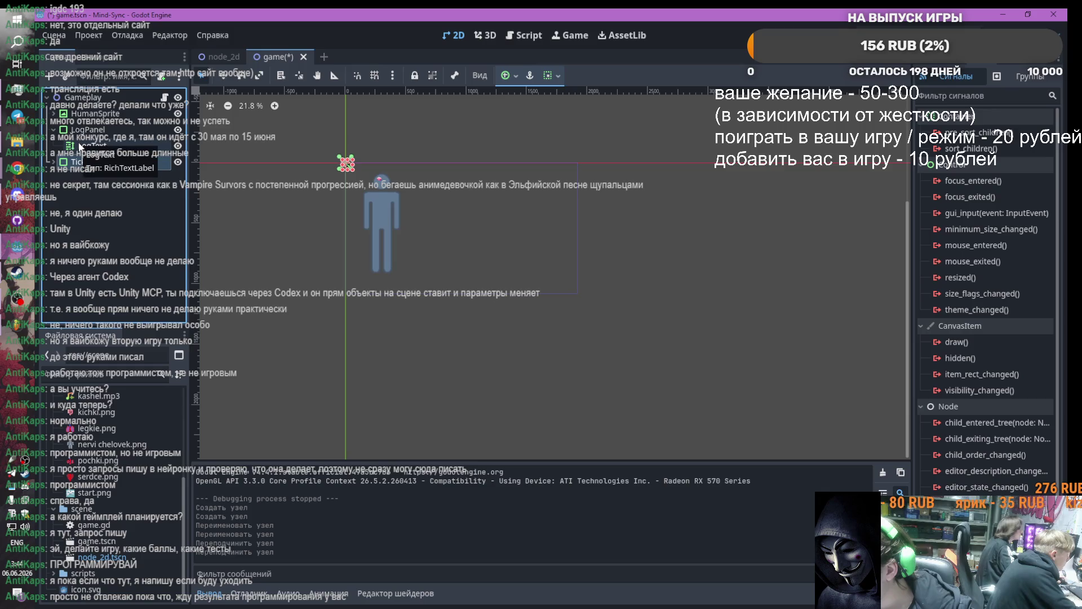
pyautogui.click(80, 145)
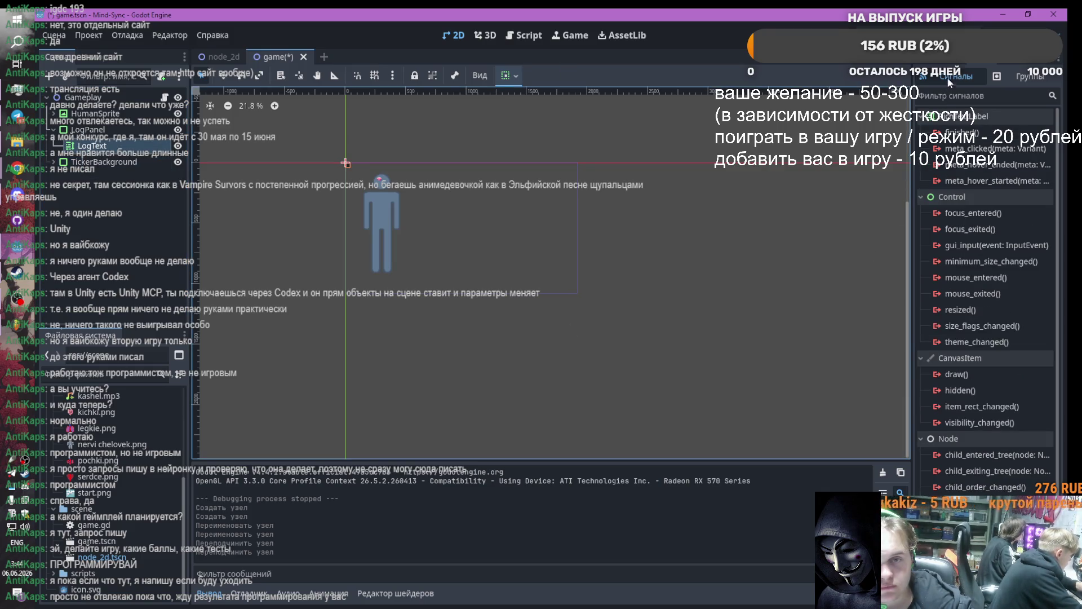
pyautogui.click(941, 56)
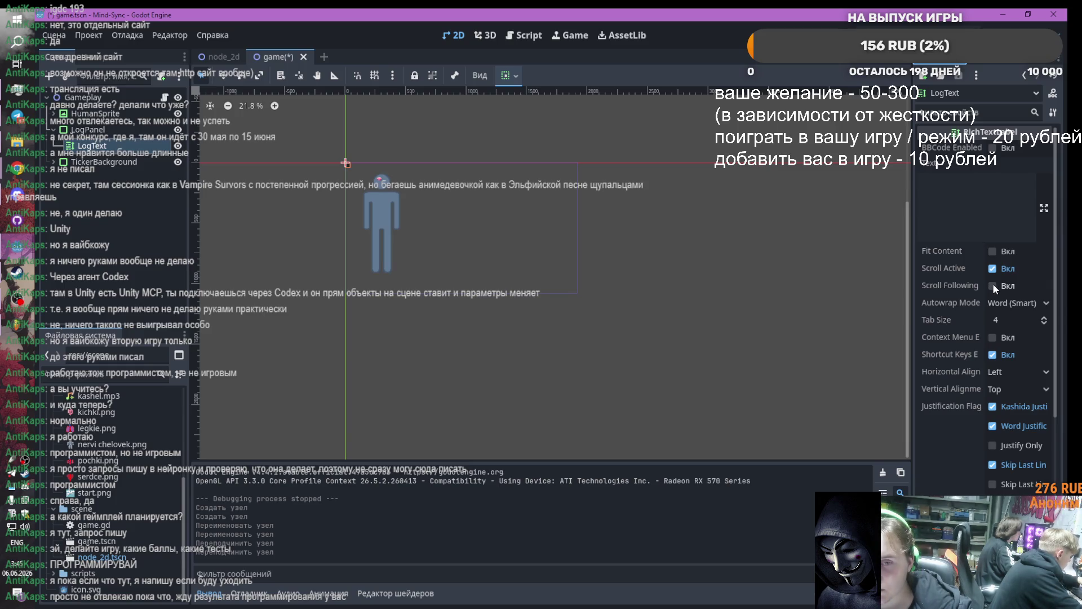
# Turn on BBCode Enabled for LogText using the 'bbc' Inspector filter
pyautogui.click(969, 113)
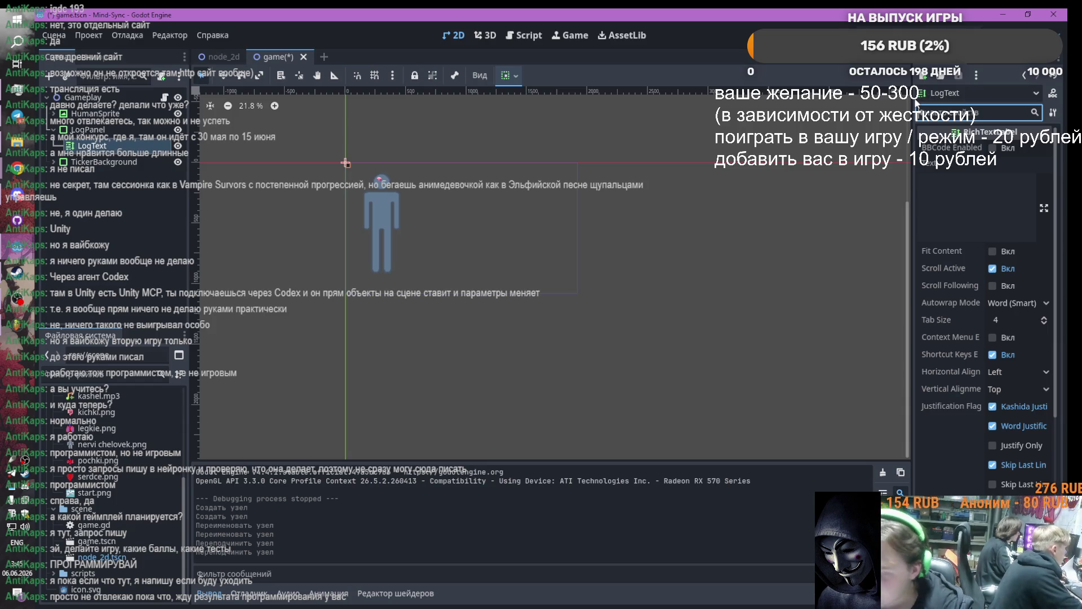
pyautogui.write('bbc')
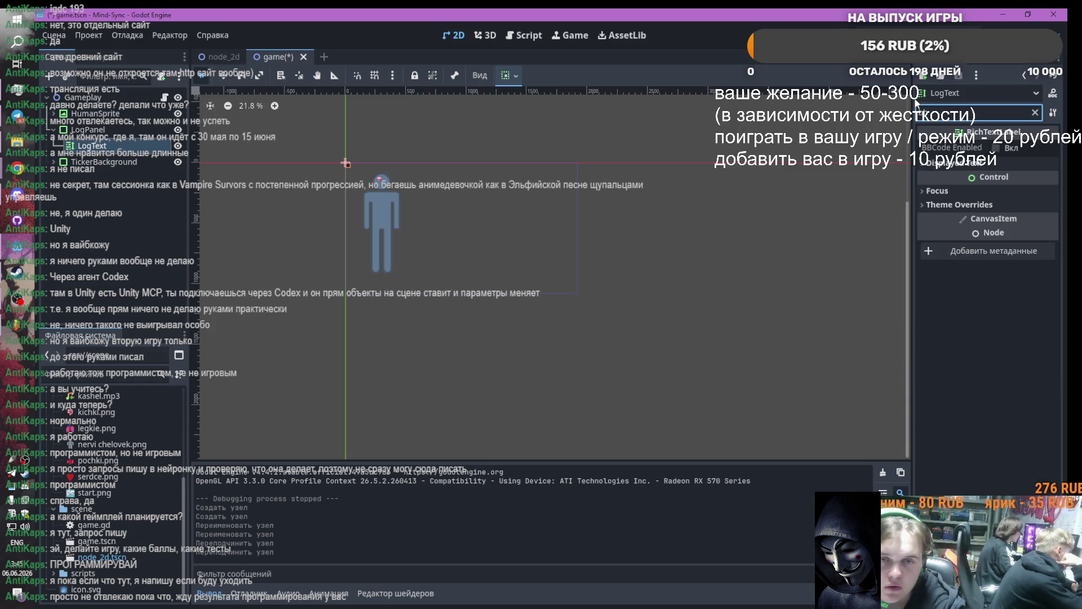
pyautogui.click(993, 147)
pyautogui.click(1035, 112)
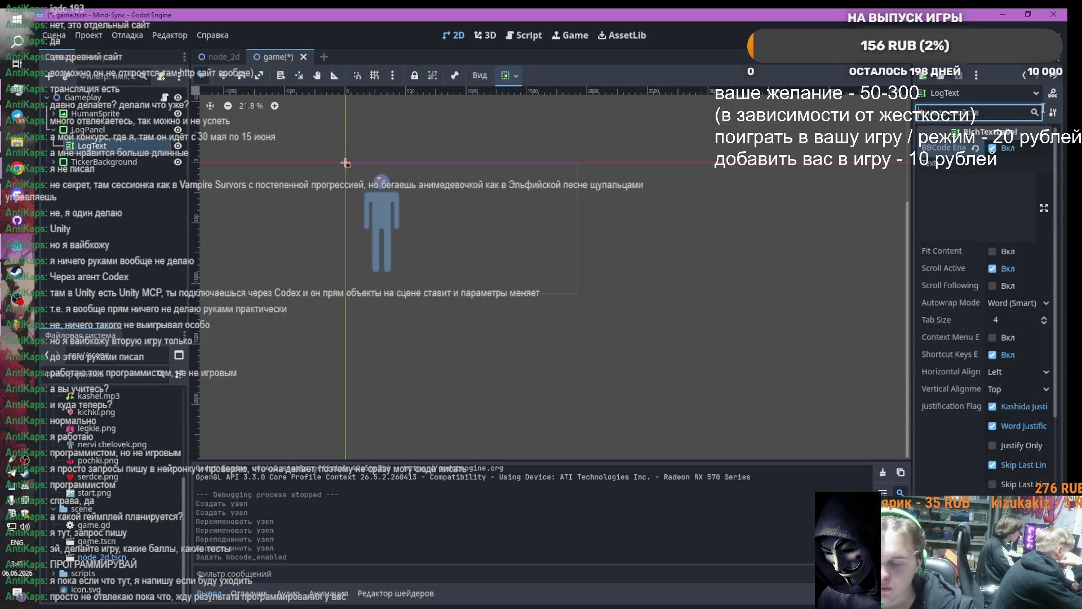
# Check LogText's 'scroll' properties, clear the filter, and select ClipContainer inside TickerBackground
pyautogui.write('scroll')
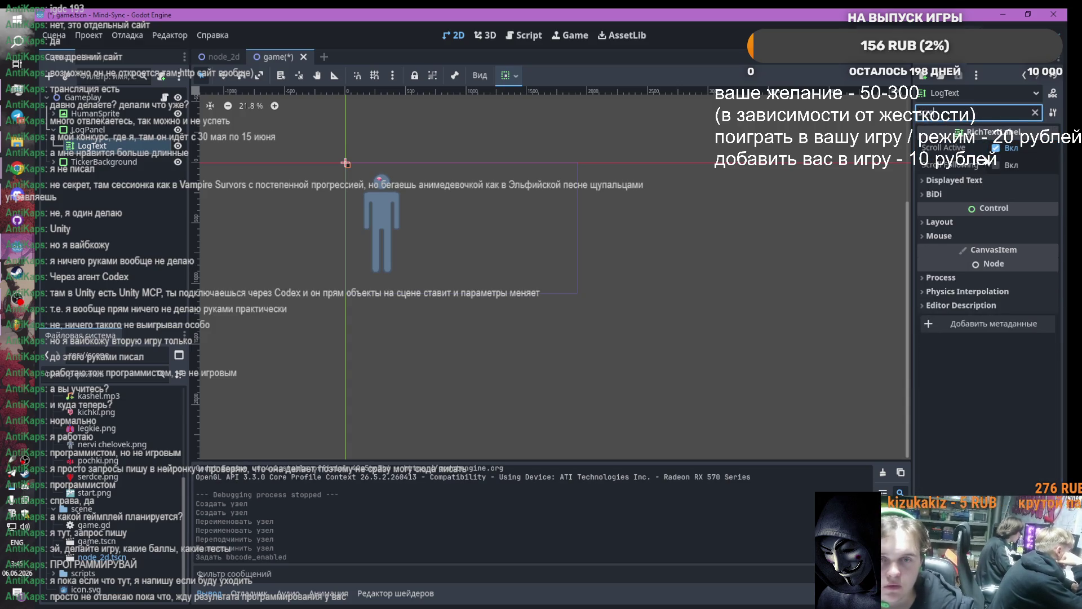
pyautogui.click(1037, 113)
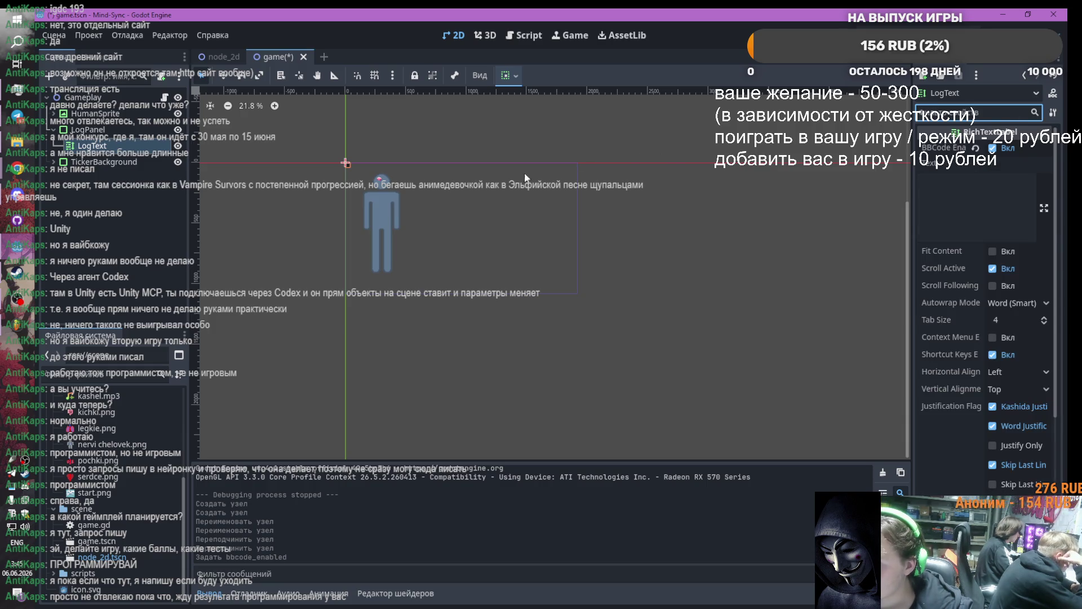
pyautogui.click(54, 162)
pyautogui.click(105, 178)
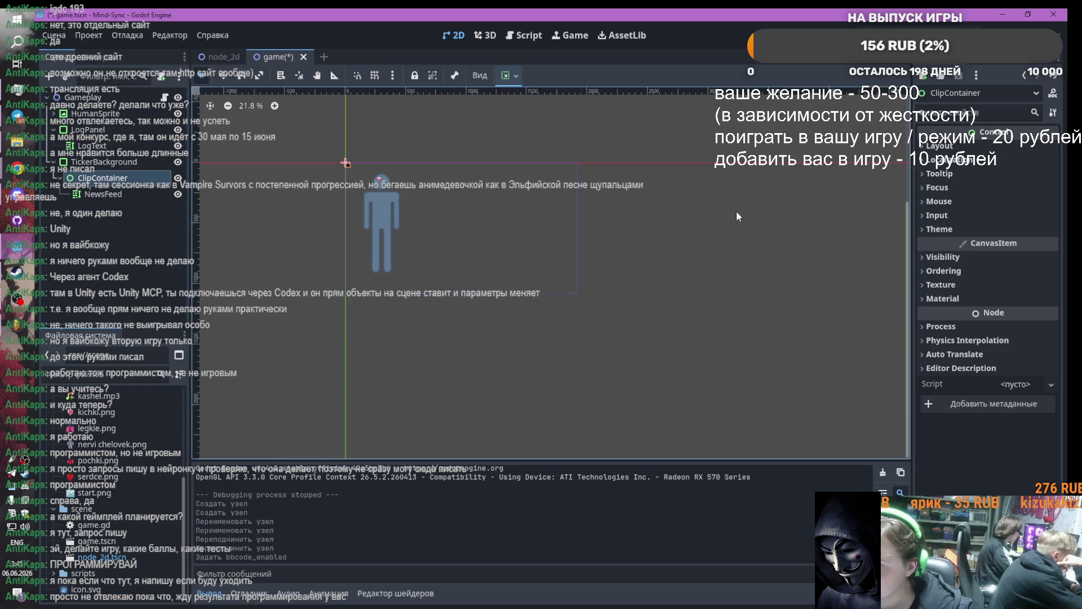
# Set ClipContainer's Visibility > Clip Children to Clip Only via the 'clip' filter
pyautogui.click(972, 113)
pyautogui.write('clip')
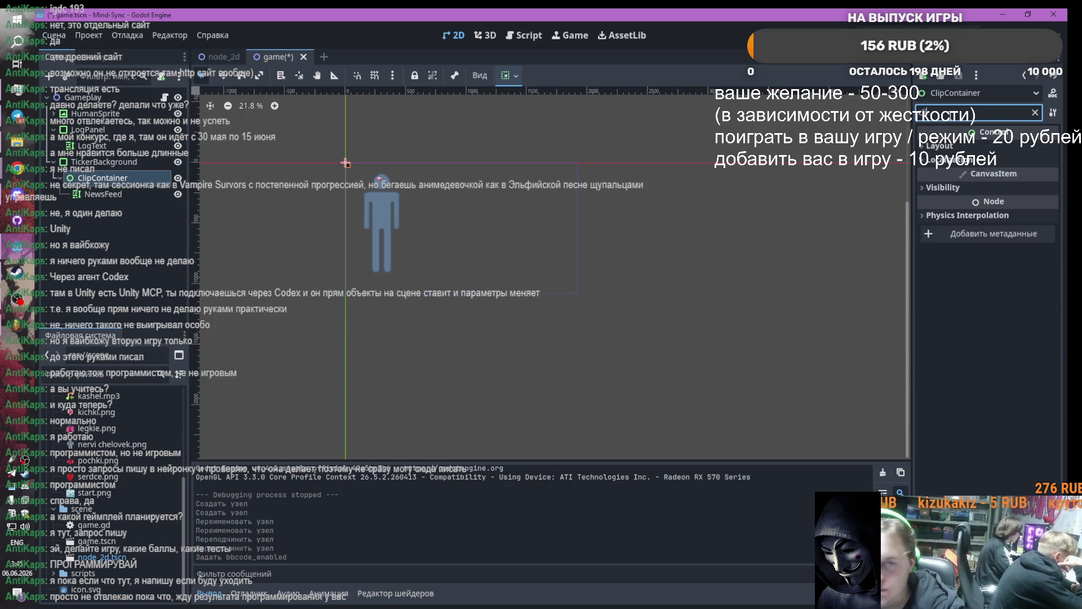
pyautogui.click(930, 146)
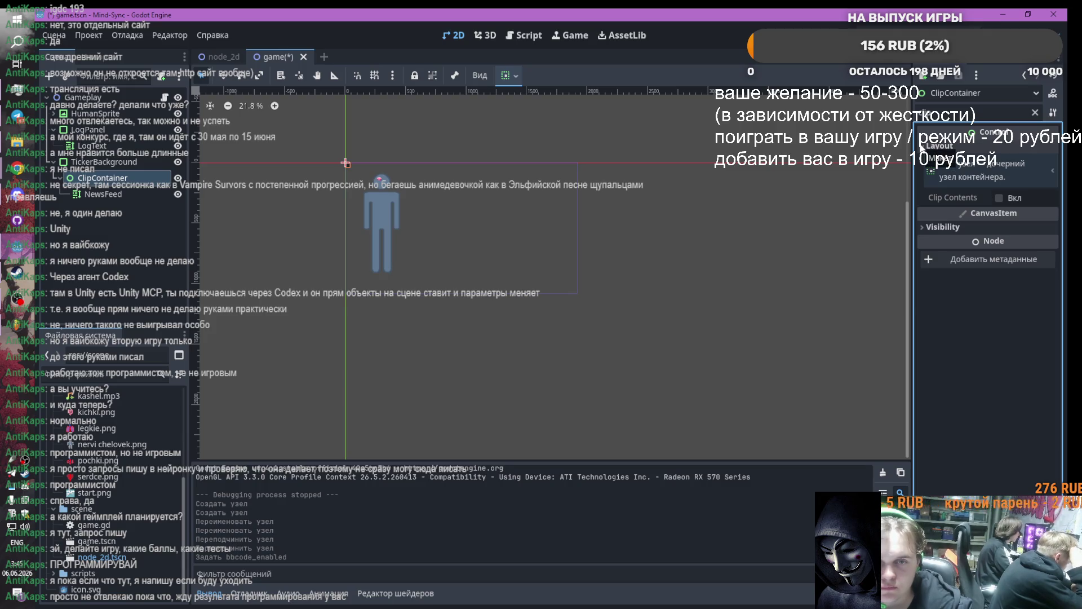
pyautogui.click(921, 227)
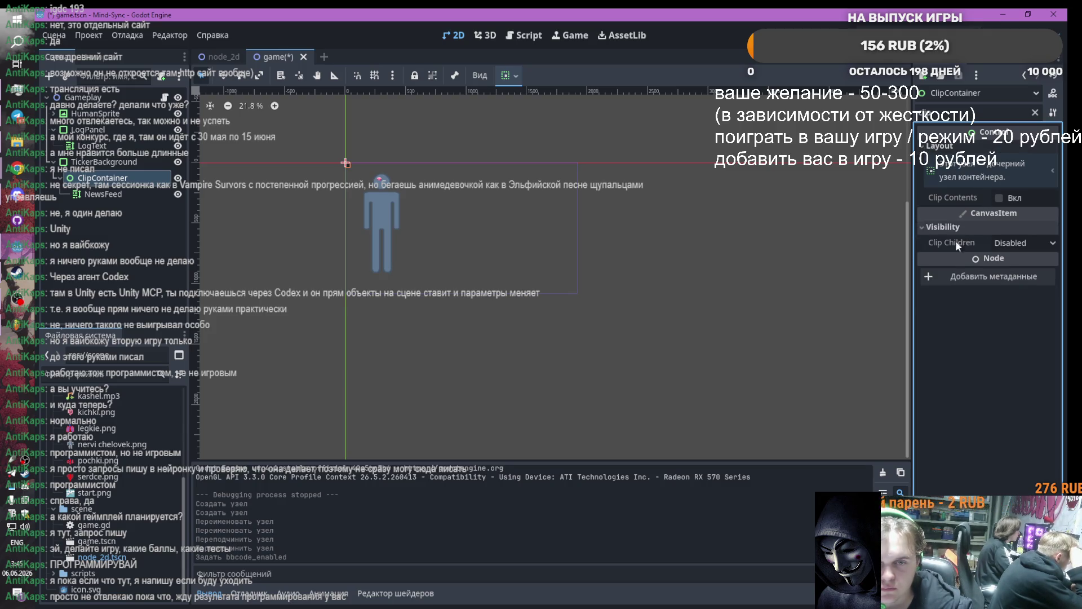
pyautogui.click(1020, 243)
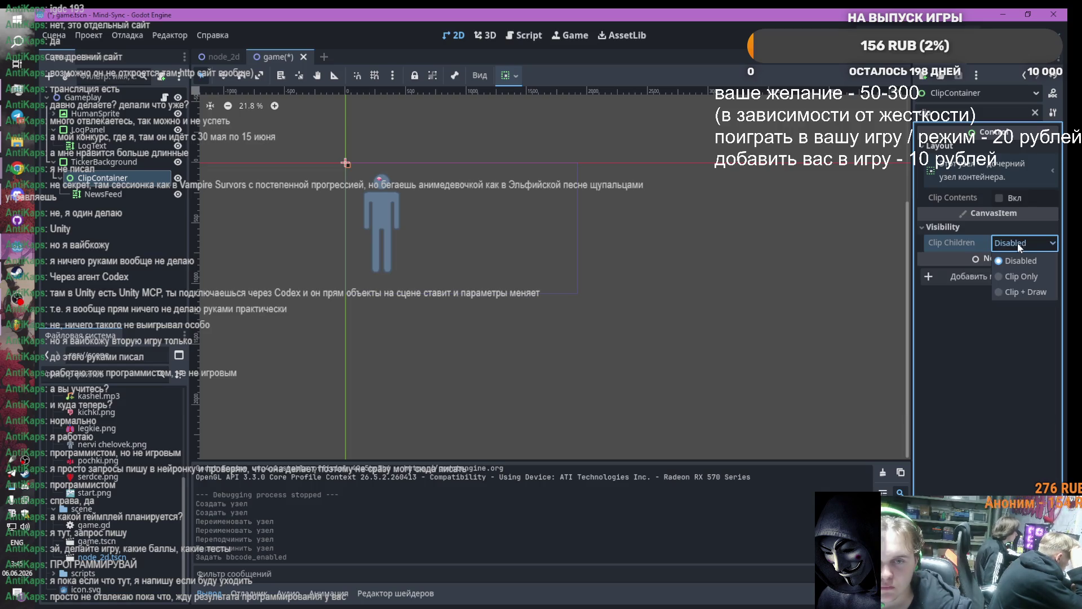
pyautogui.click(1021, 278)
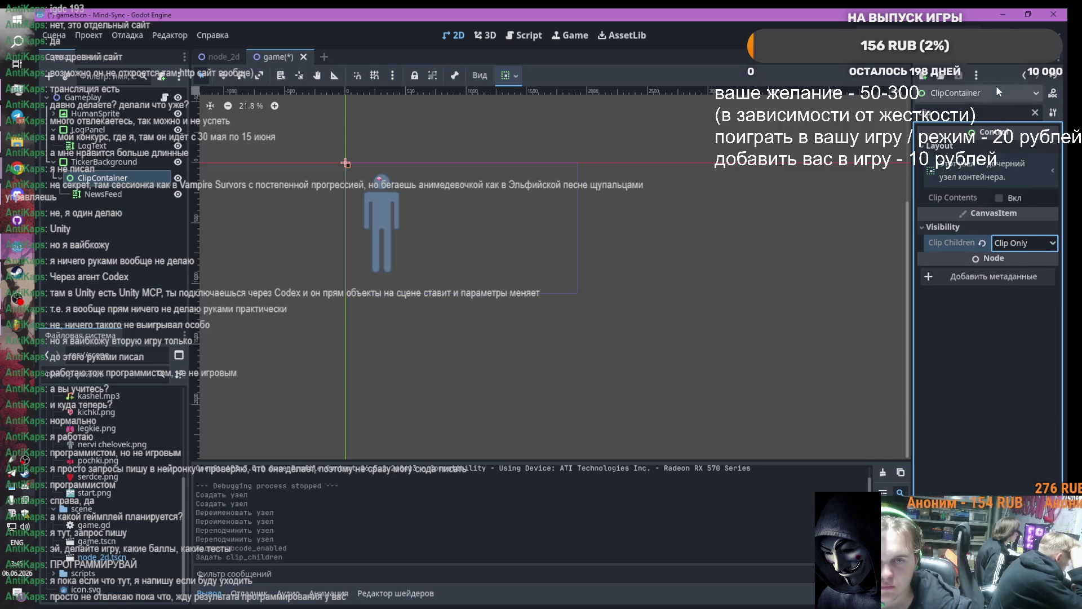
pyautogui.click(1034, 112)
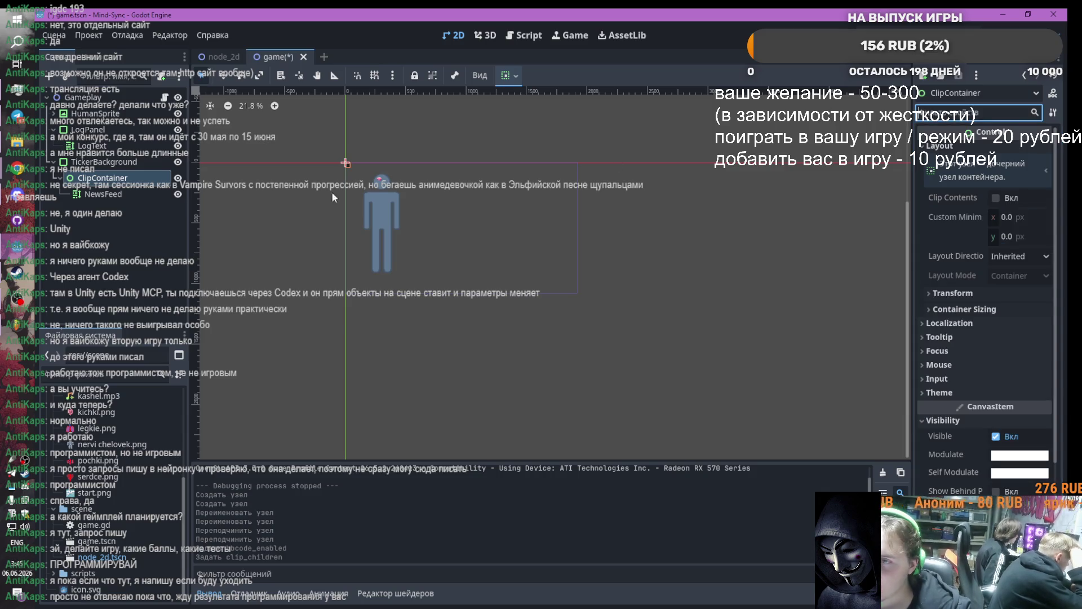
pyautogui.scroll(9, 323, 158)
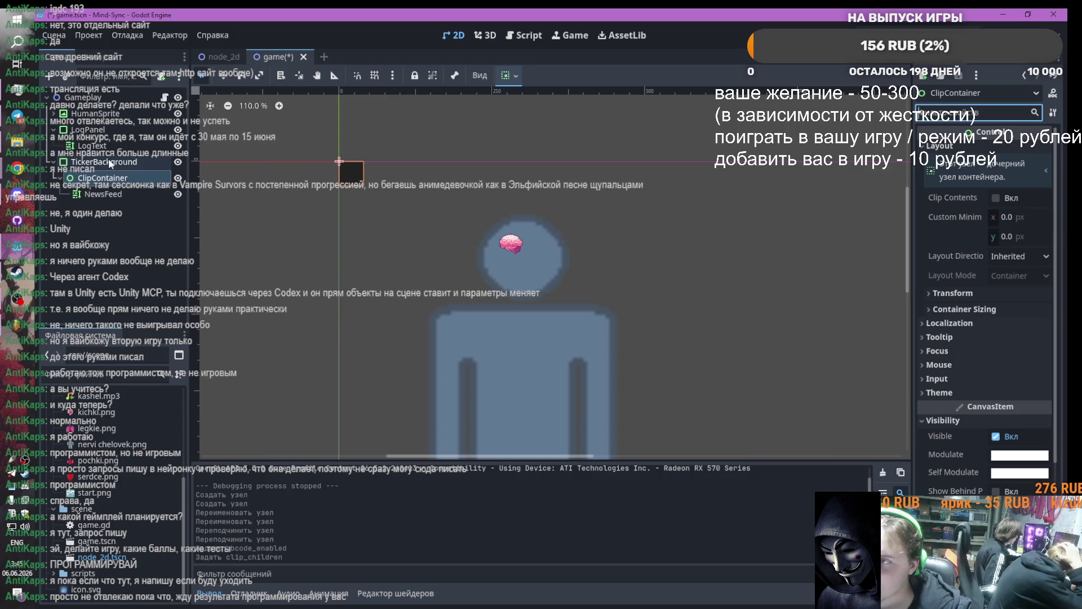
# Try dragging LogPanel right of the figure, then undo both LogPanel moves
pyautogui.click(89, 130)
pyautogui.scroll(-3, 402, 175)
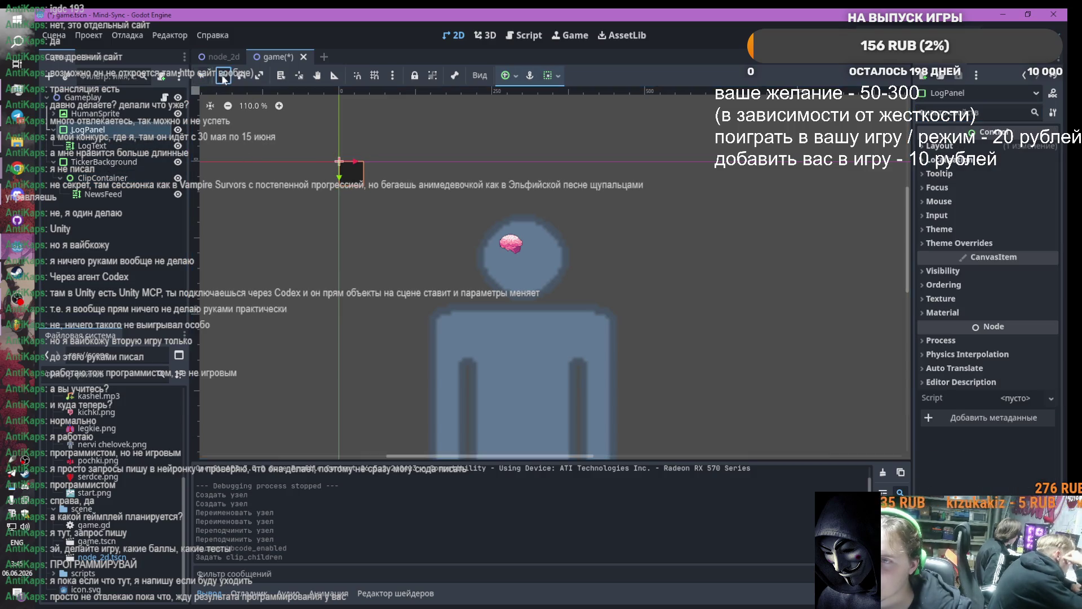
pyautogui.moveTo(367, 174)
pyautogui.mouseDown()
pyautogui.moveTo(678, 220)
pyautogui.moveTo(613, 212)
pyautogui.mouseUp()
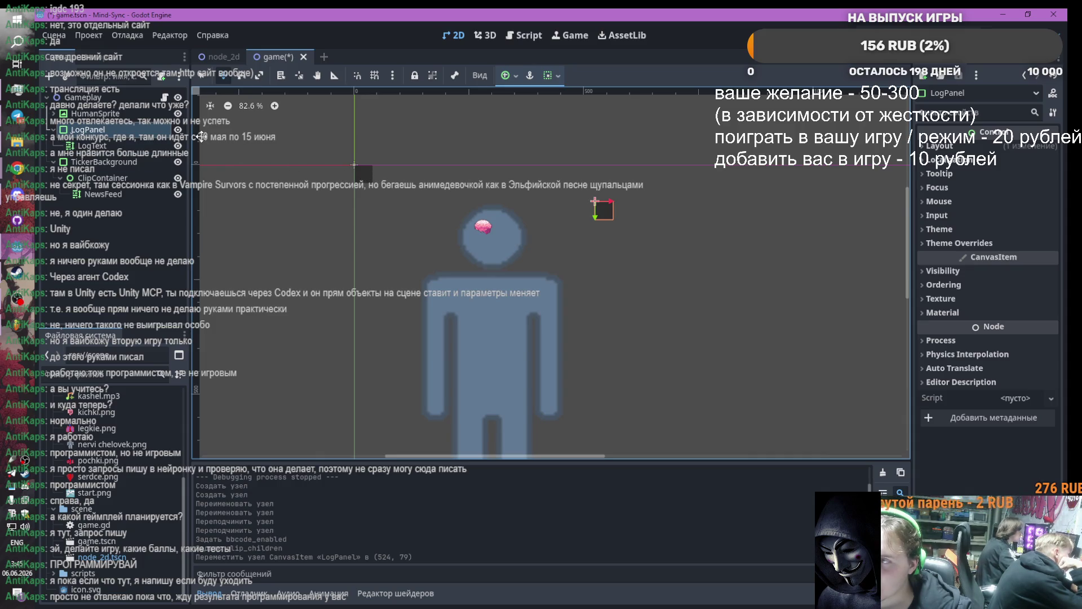
pyautogui.moveTo(605, 213); pyautogui.dragTo(354, 168)
pyautogui.hotkey('ctrl', 'z')
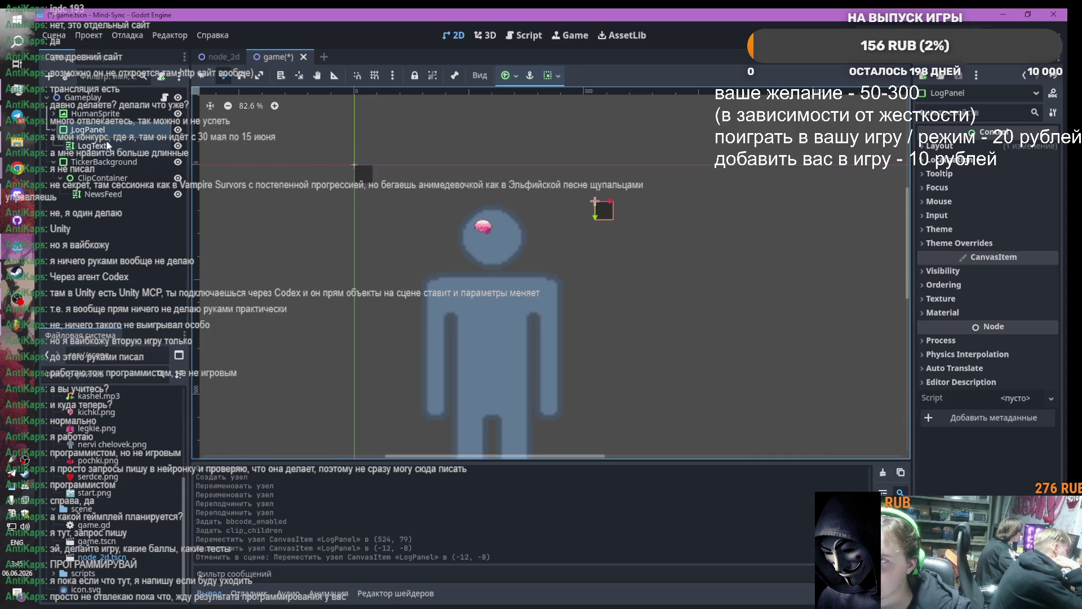
pyautogui.hotkey('ctrl', 'z')
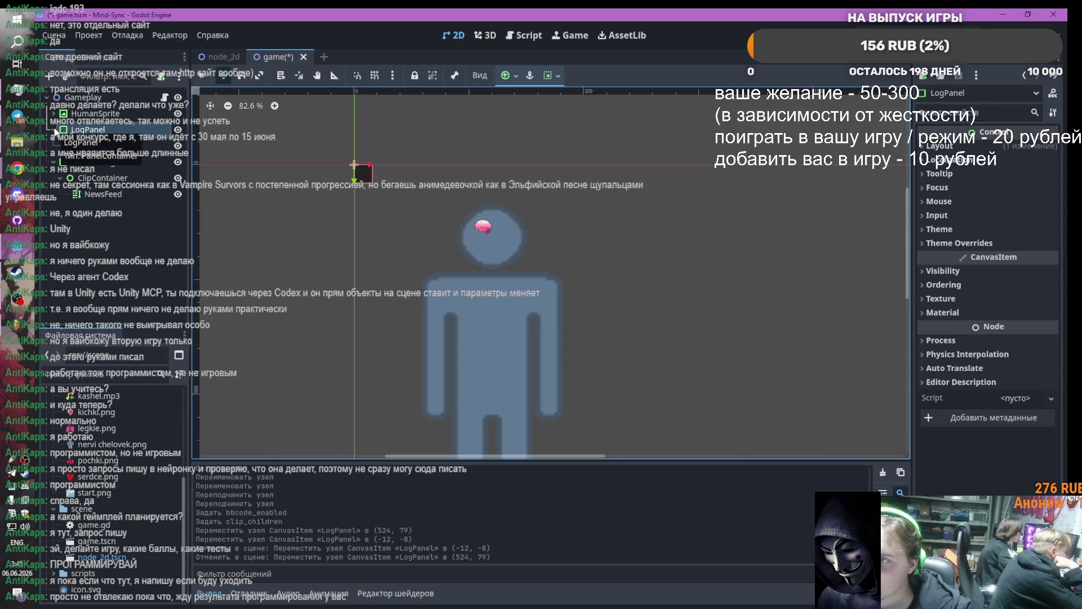
# Undo an accidental nudge of the NewsFeed text box
pyautogui.click(91, 145)
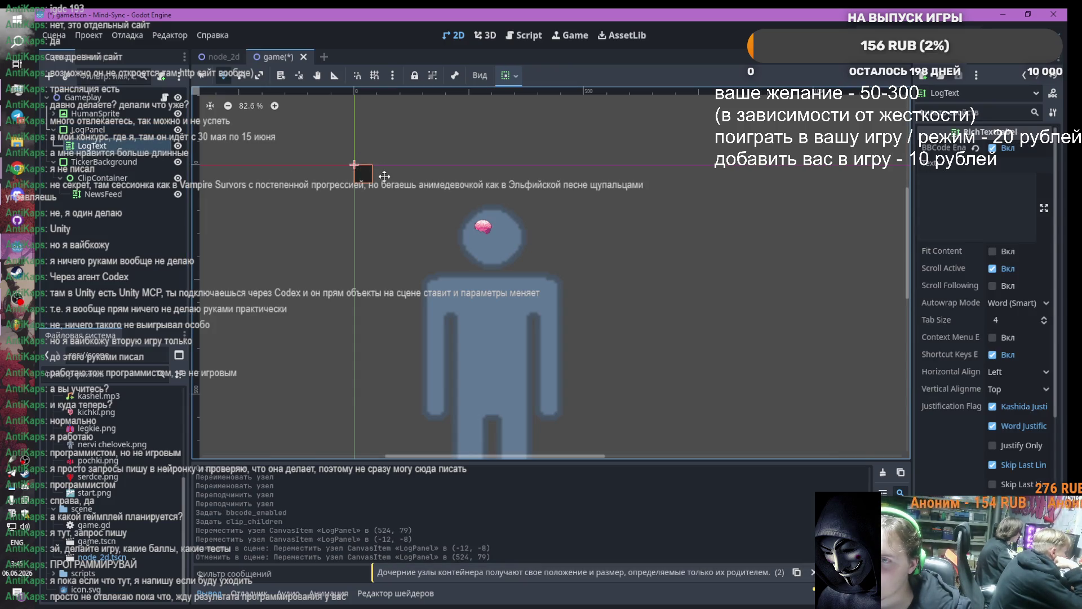
pyautogui.click(367, 171)
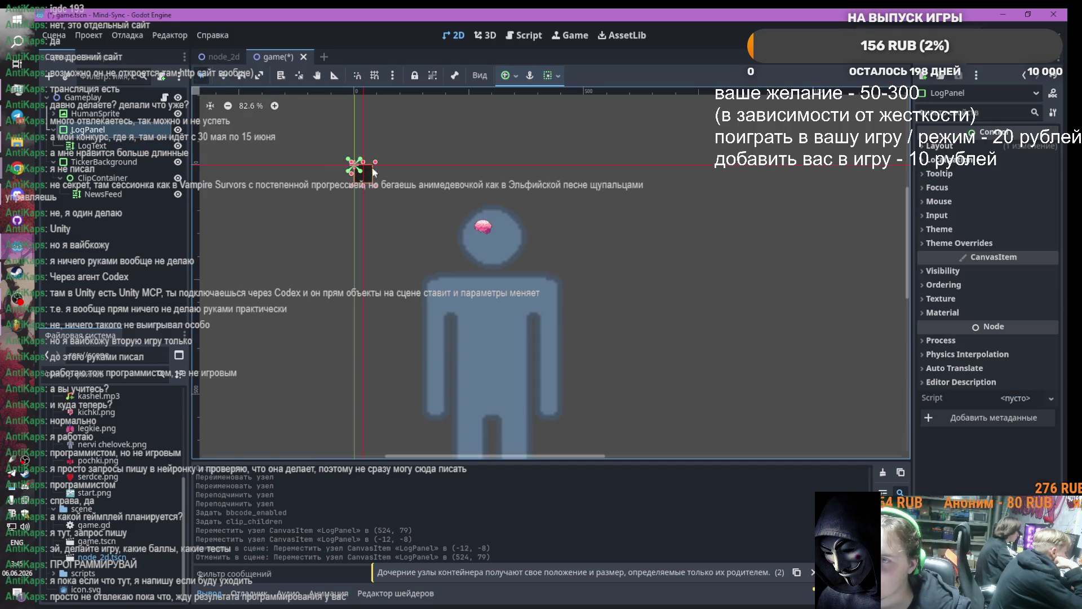
pyautogui.moveTo(357, 165); pyautogui.dragTo(355, 164)
pyautogui.hotkey('ctrl', 'z')
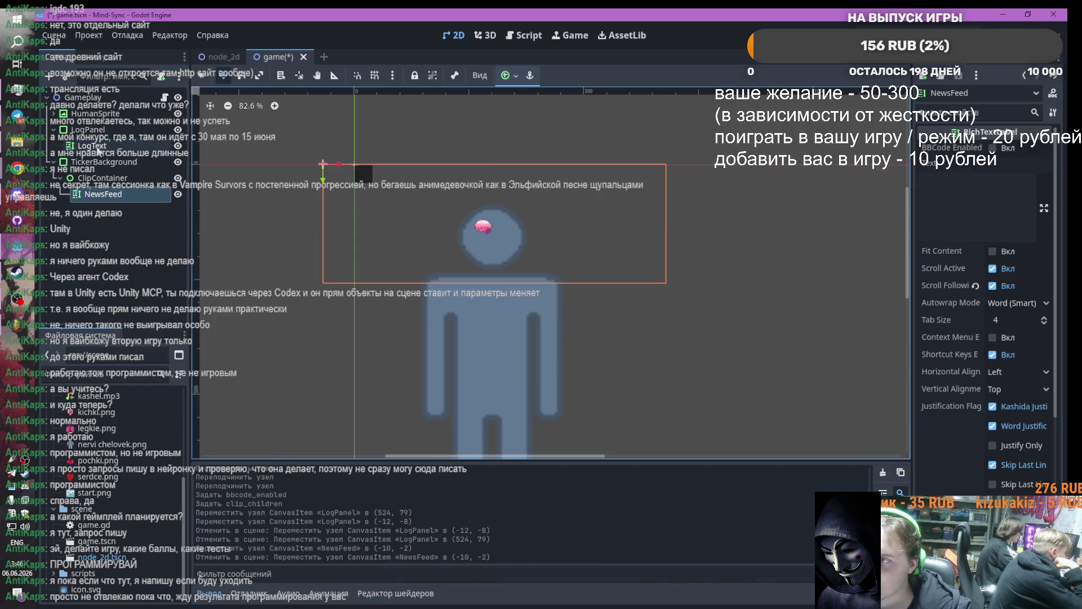
# Place the log panel at (1200, 418), beside and right of the human figure
pyautogui.click(98, 147)
pyautogui.click(91, 129)
pyautogui.moveTo(364, 171)
pyautogui.mouseDown()
pyautogui.moveTo(505, 181)
pyautogui.moveTo(751, 253)
pyautogui.mouseUp()
pyautogui.scroll(-1, 751, 253)
pyautogui.scroll(-3, 751, 253)
pyautogui.hscroll(5, 591, 299)
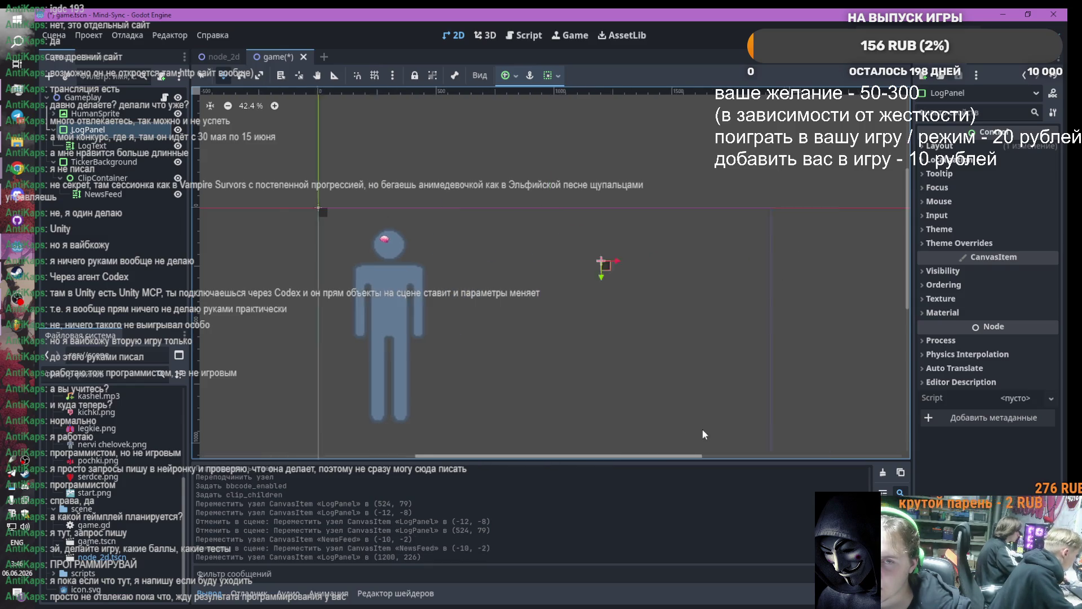
pyautogui.scroll(2, 592, 299)
pyautogui.moveTo(546, 261); pyautogui.dragTo(546, 316)
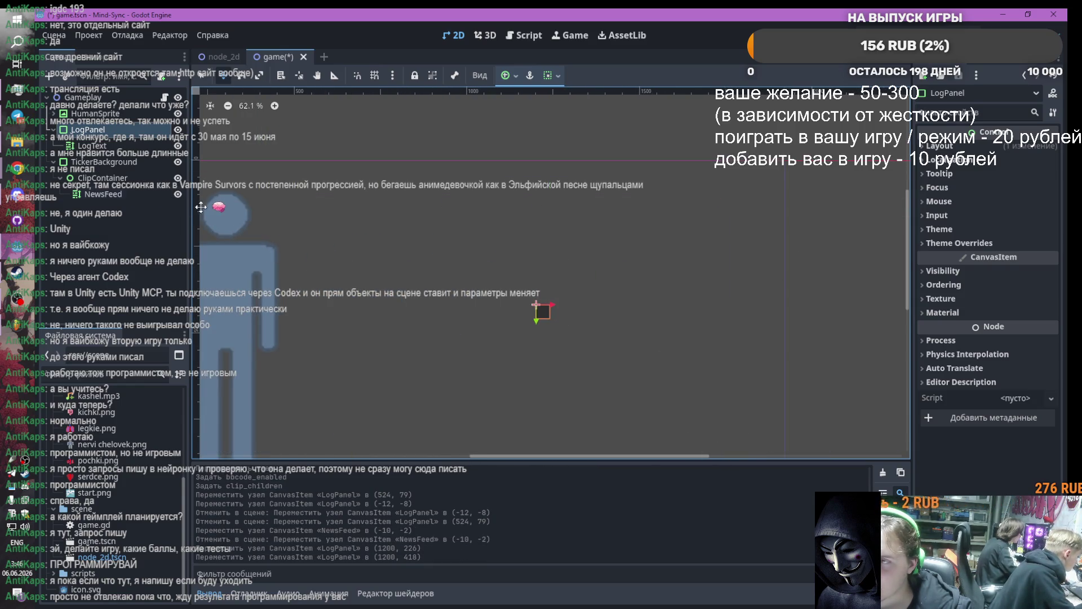
pyautogui.scroll(-1, 299, 226)
pyautogui.click(104, 162)
pyautogui.scroll(-2, 320, 222)
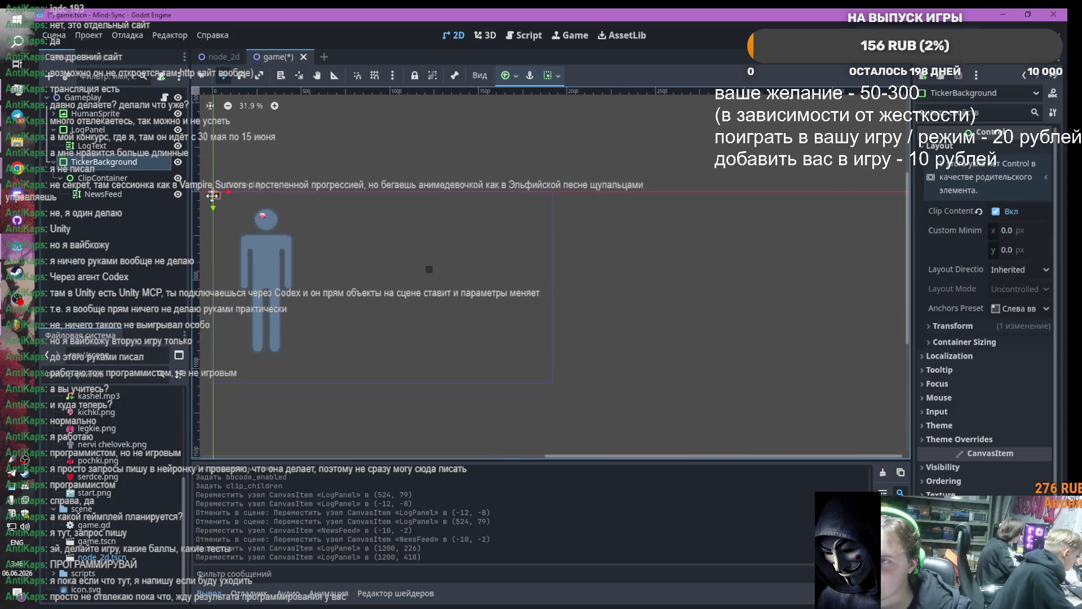
# Move the ticker background toward the top and resize it to 366×58
pyautogui.moveTo(224, 195)
pyautogui.mouseDown()
pyautogui.moveTo(556, 199)
pyautogui.moveTo(499, 198)
pyautogui.moveTo(555, 197)
pyautogui.moveTo(529, 188)
pyautogui.mouseUp()
pyautogui.click(201, 75)
pyautogui.scroll(2, 524, 192)
pyautogui.scroll(-2, 451, 265)
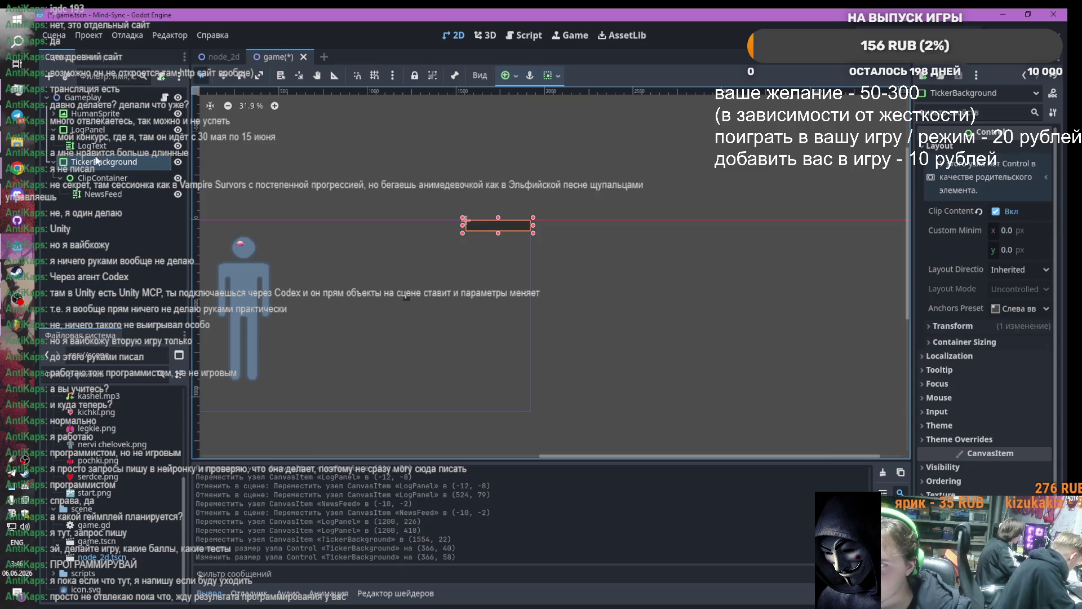
# Resize the log panel to 128×228 at (1608, 405), then open game.gd
pyautogui.click(88, 130)
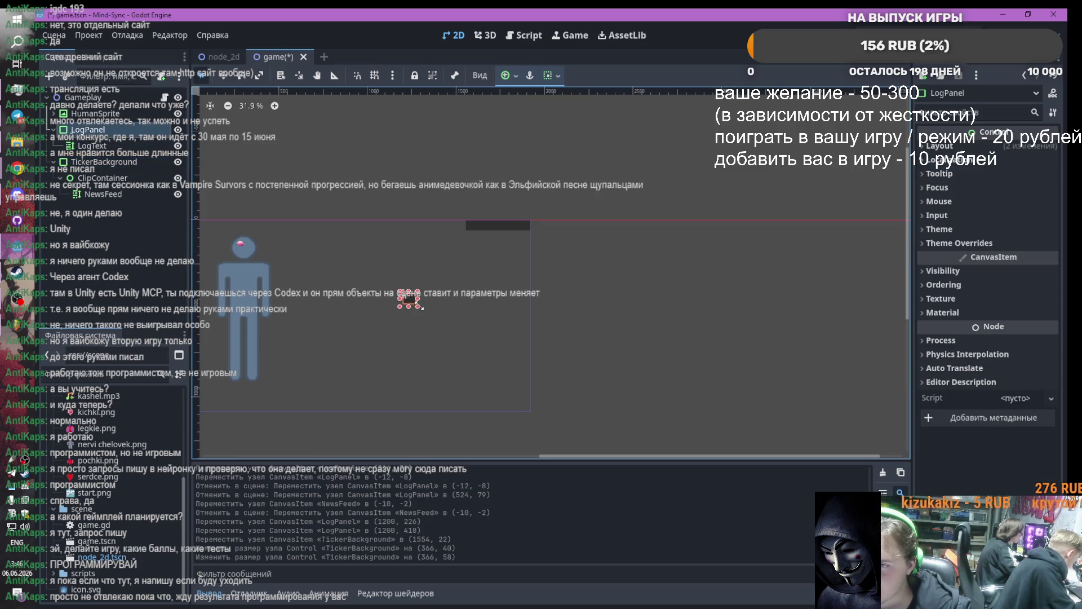
pyautogui.moveTo(415, 302); pyautogui.dragTo(429, 337)
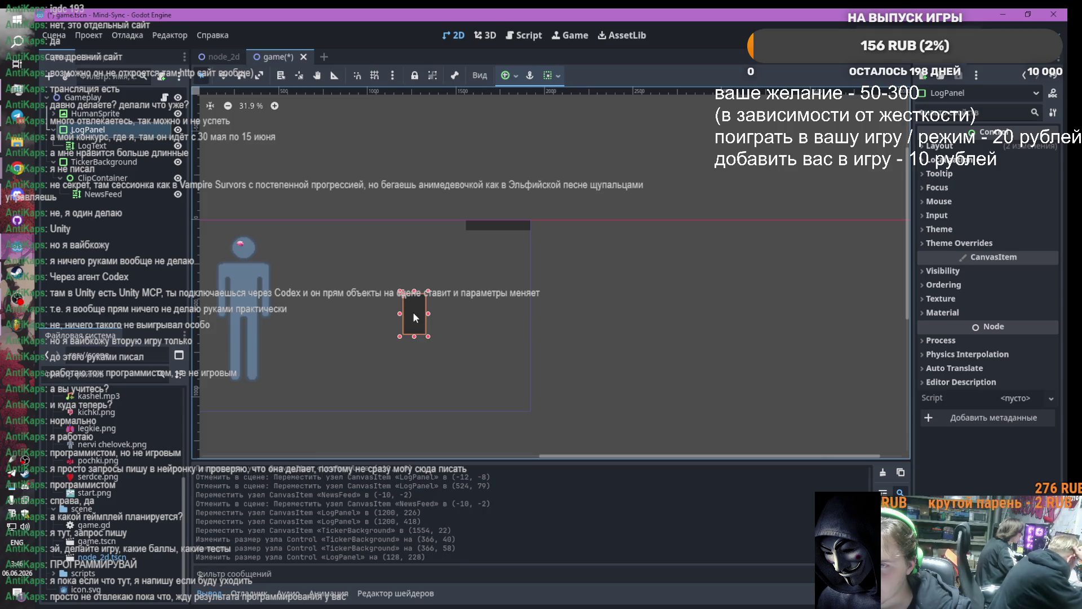
pyautogui.click(416, 315)
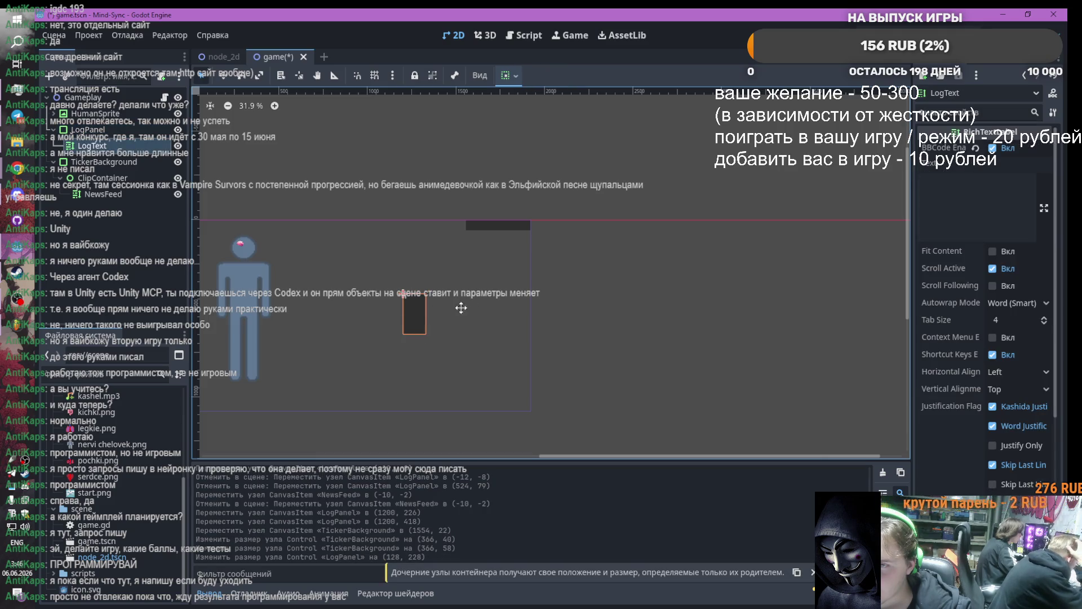
pyautogui.click(422, 308)
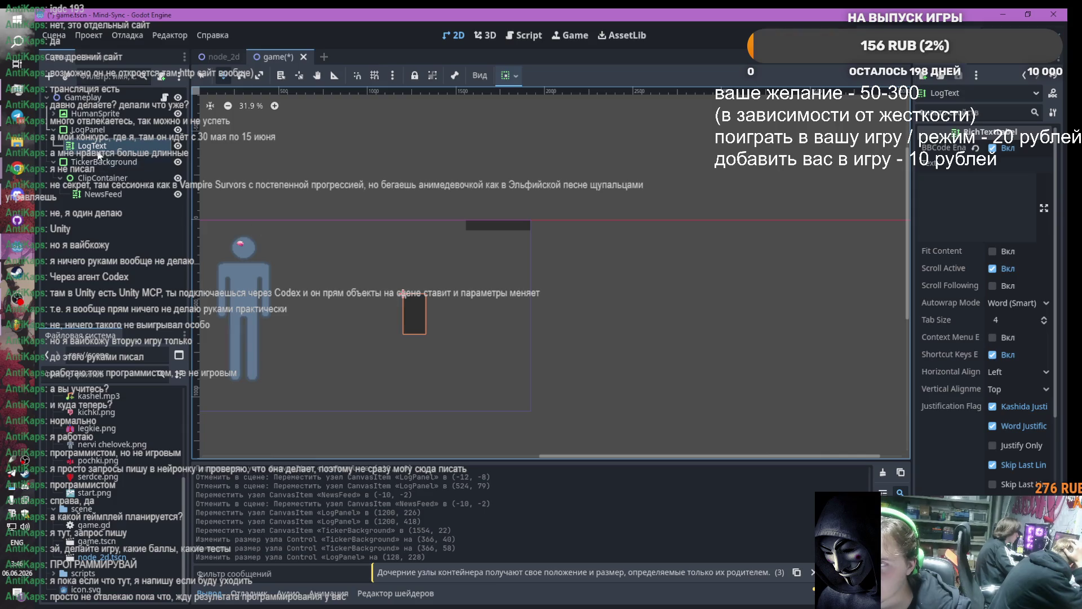
pyautogui.moveTo(418, 311); pyautogui.dragTo(490, 309)
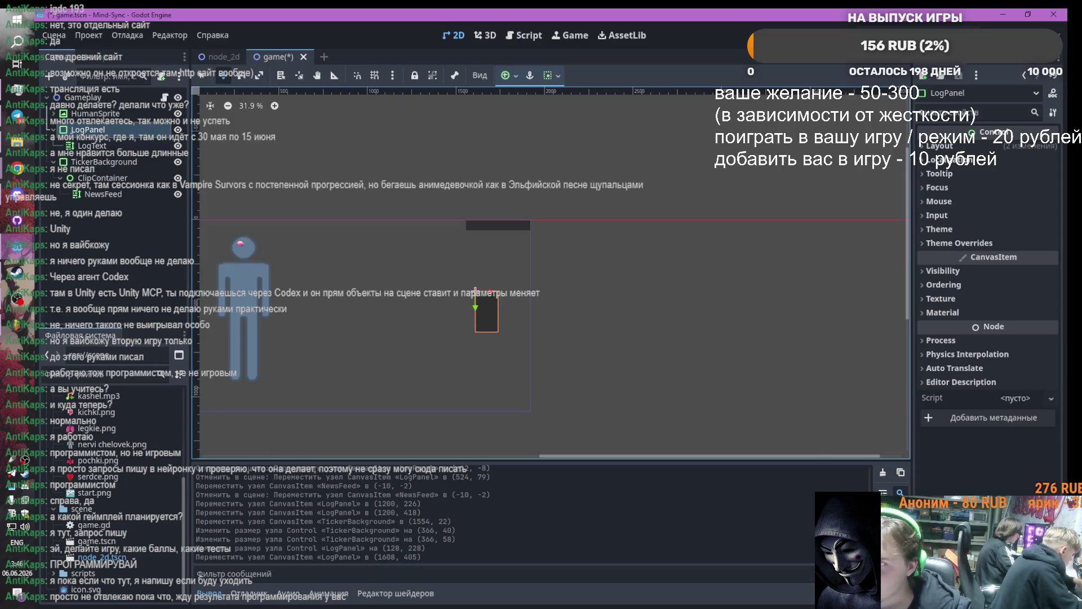
pyautogui.click(17, 168)
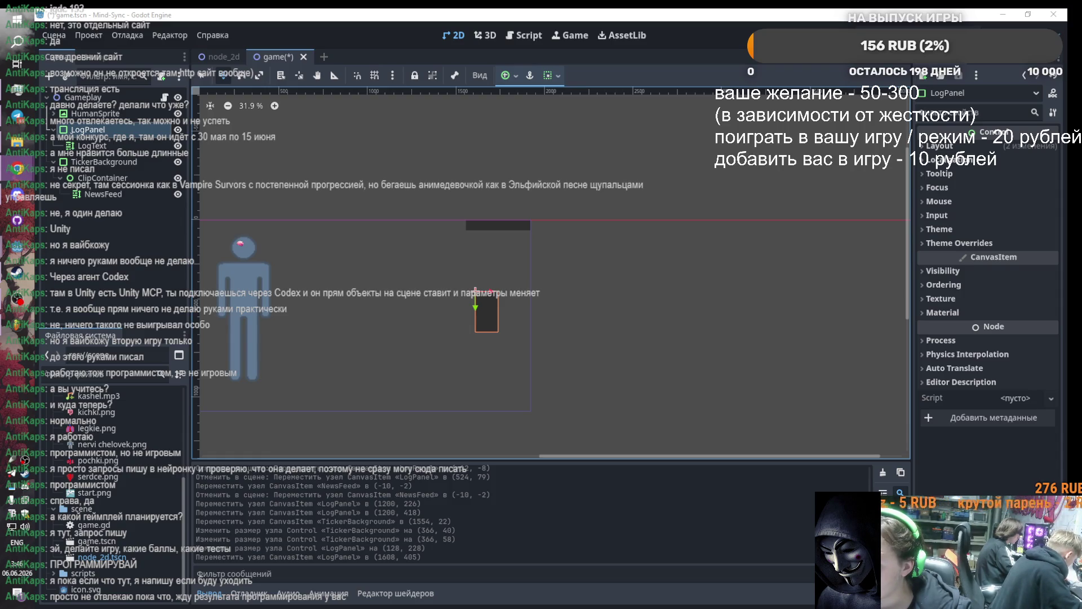
pyautogui.click(165, 97)
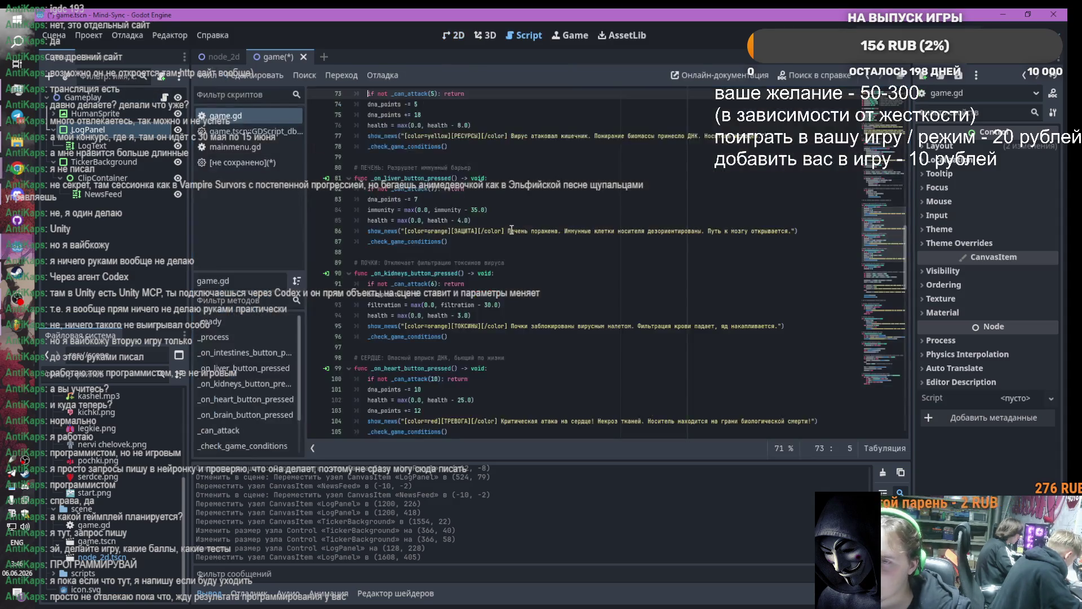
# Review game.gd around line 3, then save the scene and run the project with F5
pyautogui.scroll(15, 498, 238)
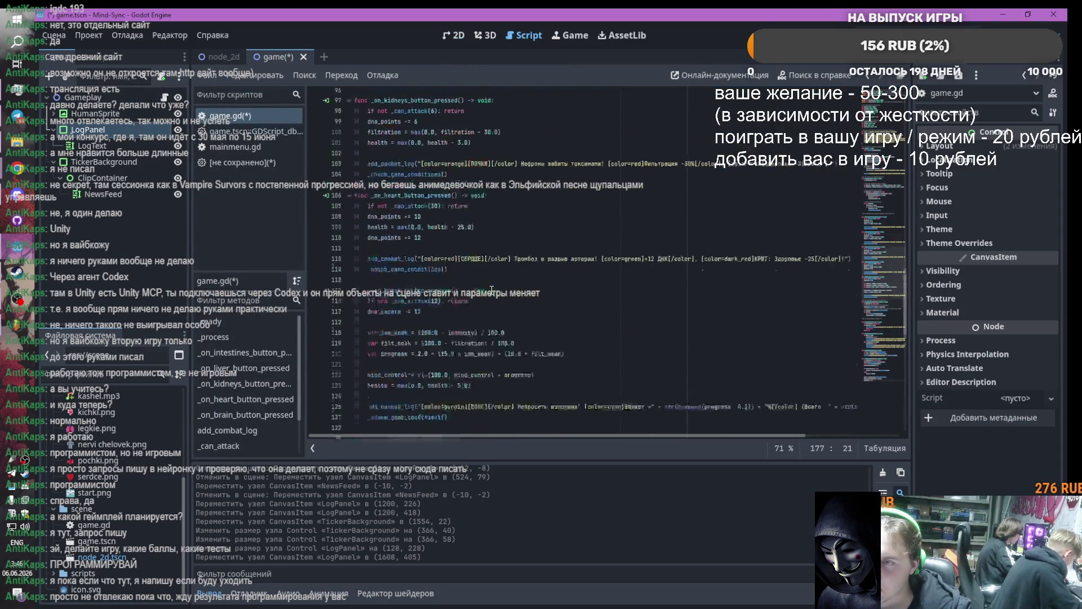
pyautogui.scroll(14, 491, 289)
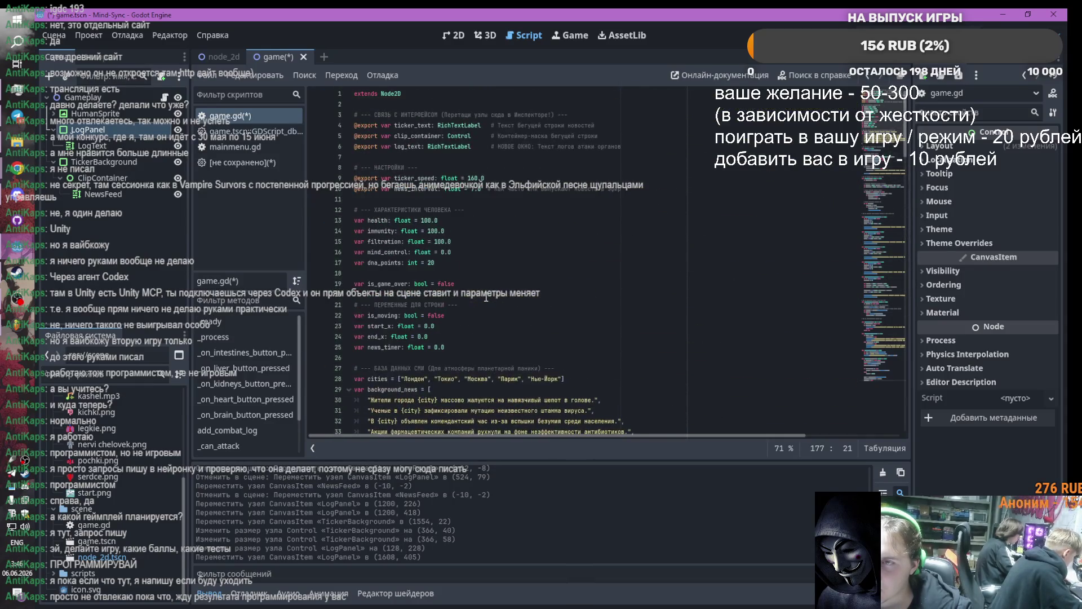
pyautogui.scroll(-5, 504, 292)
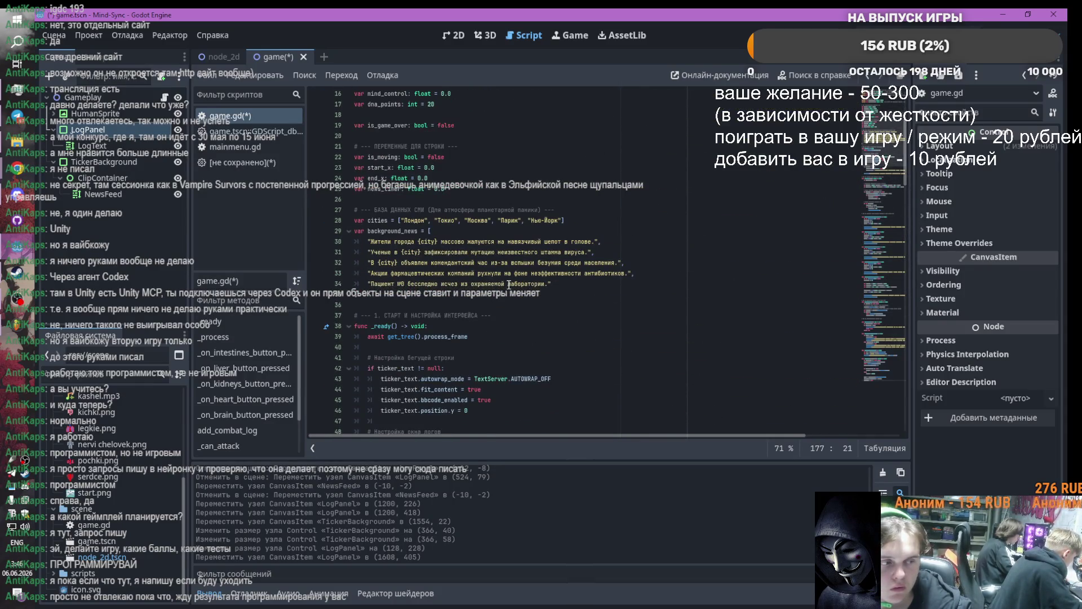
pyautogui.scroll(5, 509, 285)
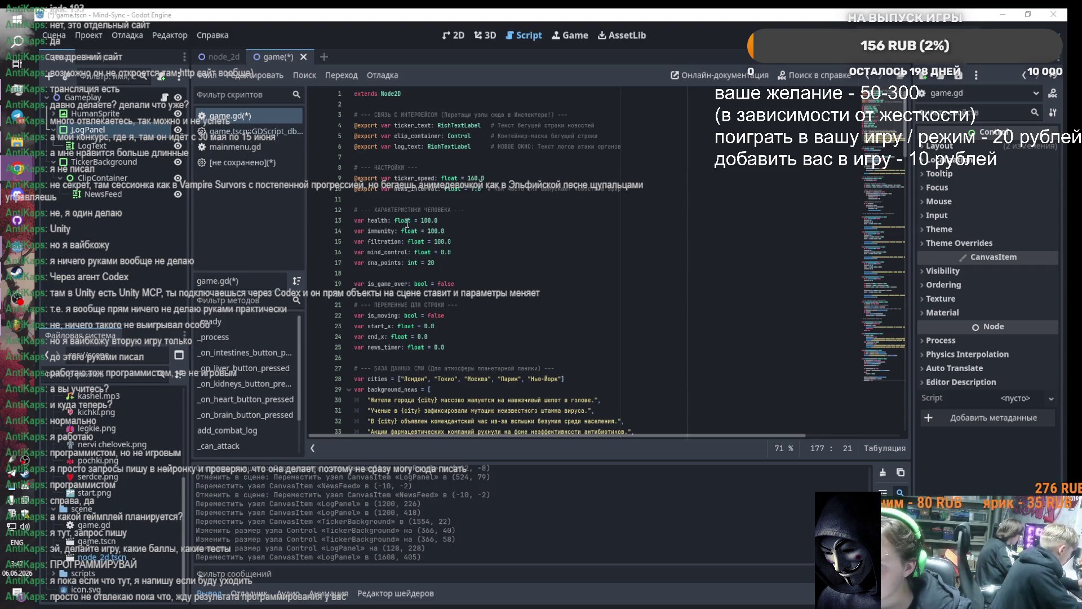
pyautogui.click(568, 114)
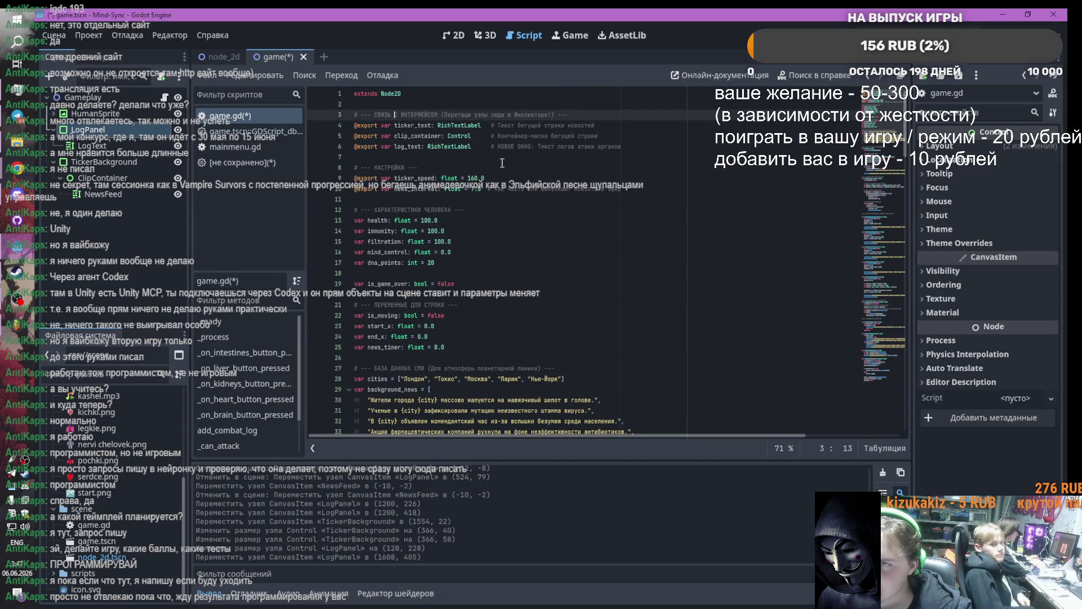
pyautogui.scroll(-1, 510, 200)
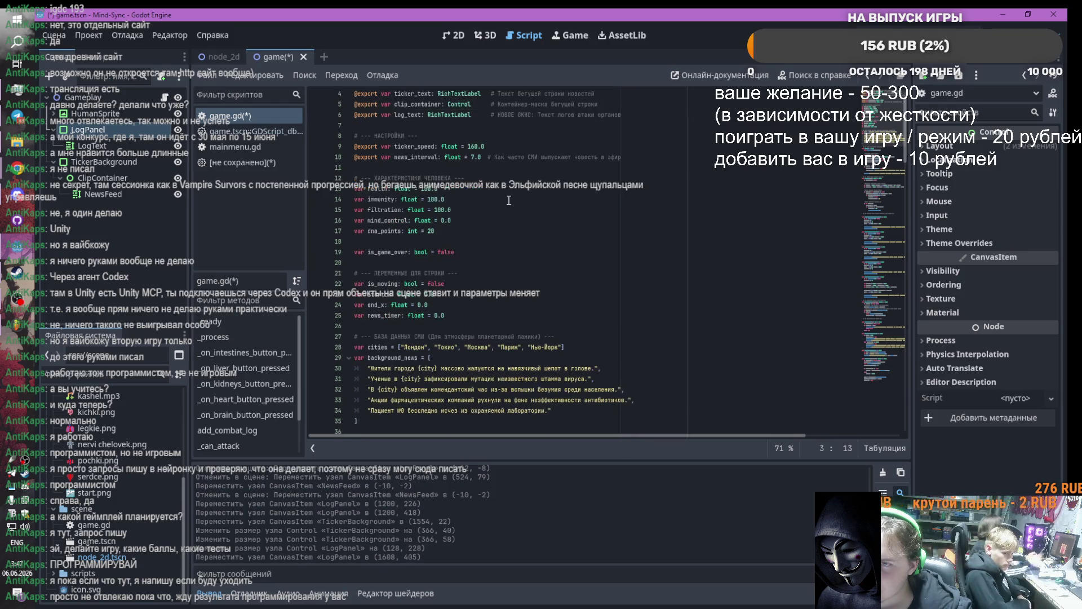
pyautogui.press('F5')
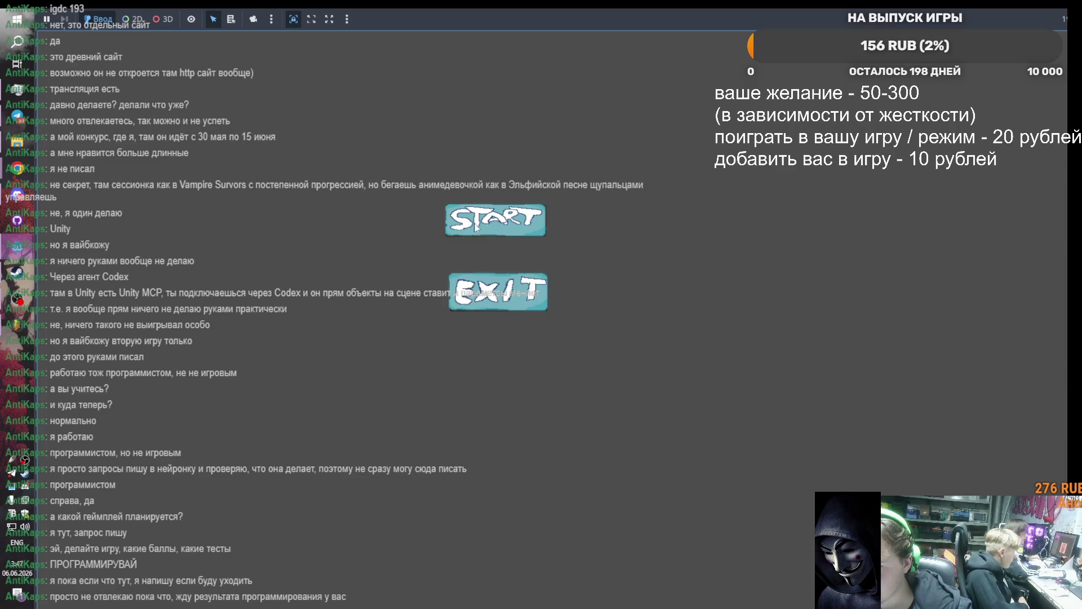
# Press START to view the figure scene, close the game window, and return to 2D
pyautogui.click(498, 228)
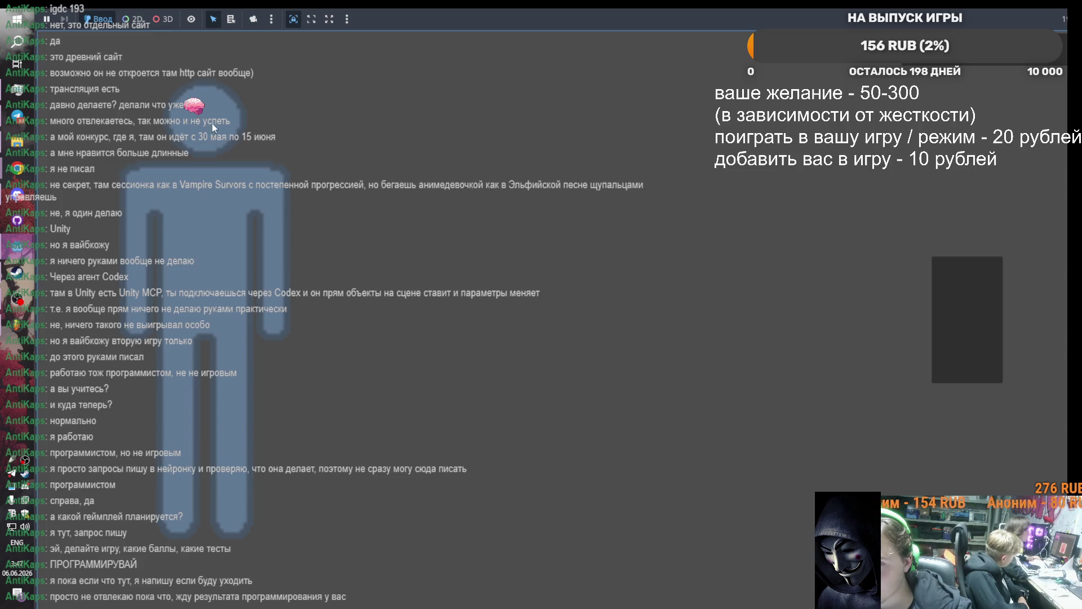
pyautogui.moveTo(17, 248)
pyautogui.click(145, 308)
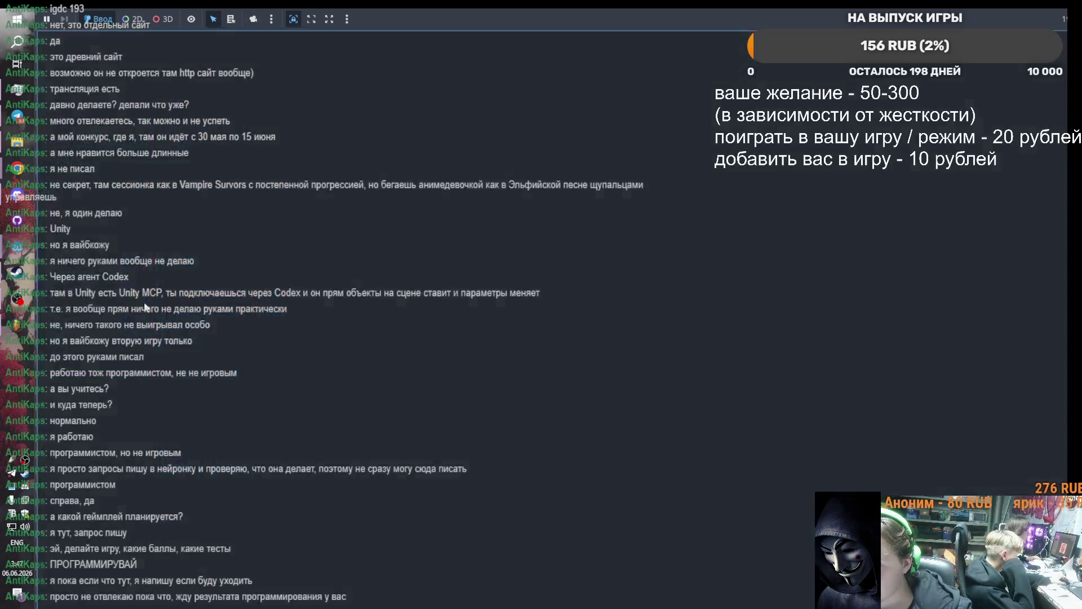
pyautogui.click(453, 35)
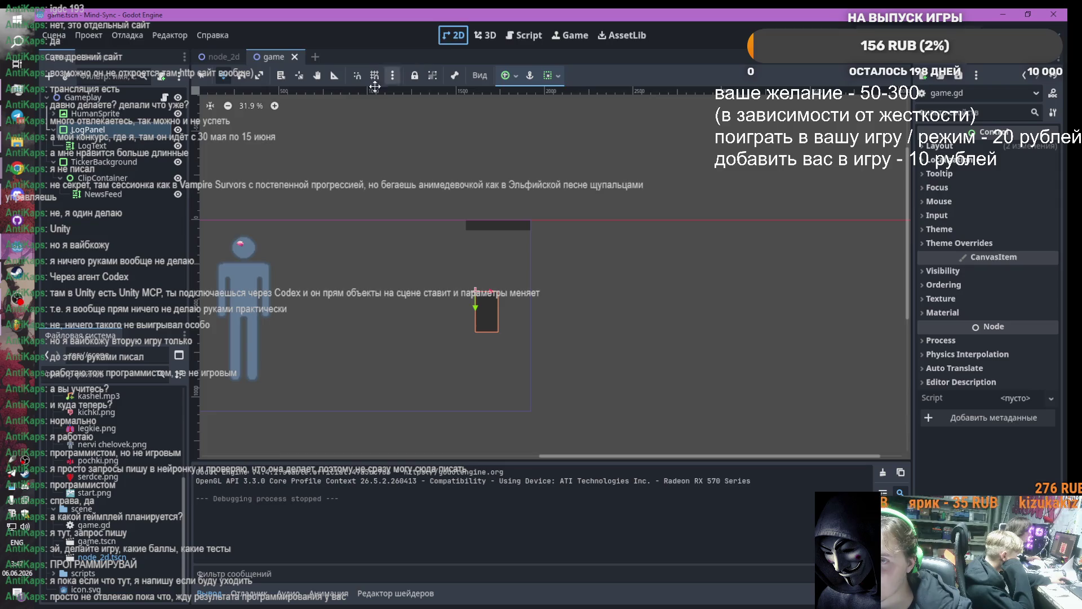
pyautogui.click(518, 35)
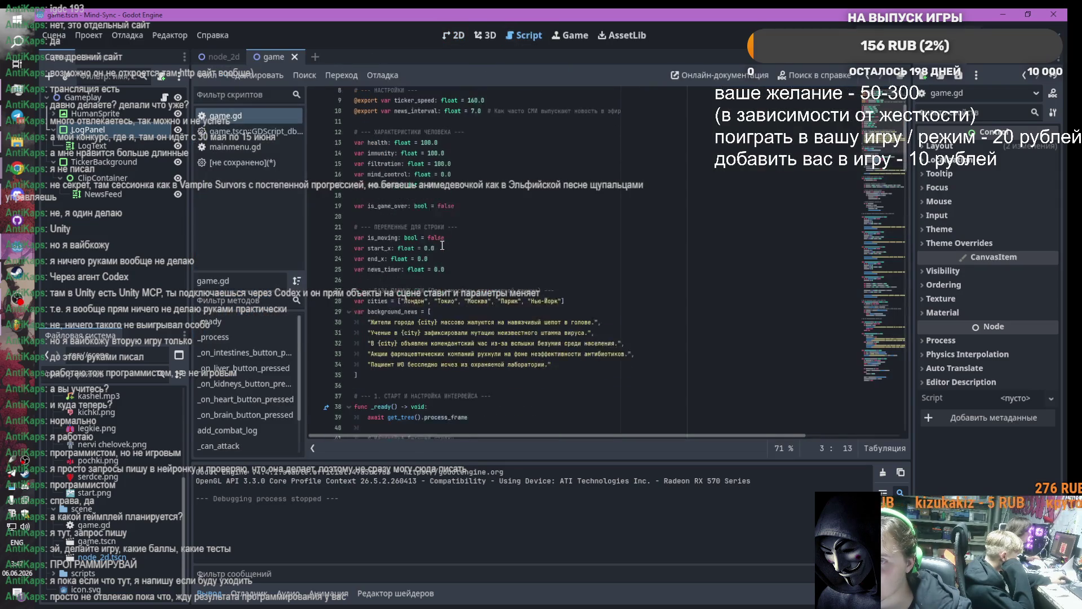
pyautogui.scroll(-6, 442, 245)
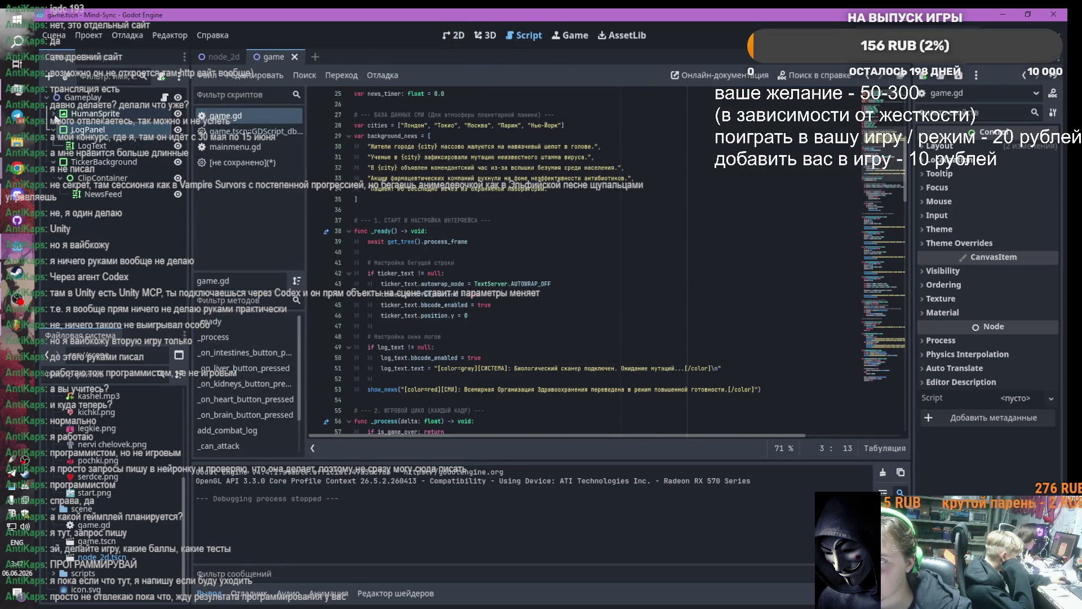
pyautogui.click(54, 113)
pyautogui.click(99, 129)
pyautogui.click(164, 129)
pyautogui.scroll(-3, 434, 269)
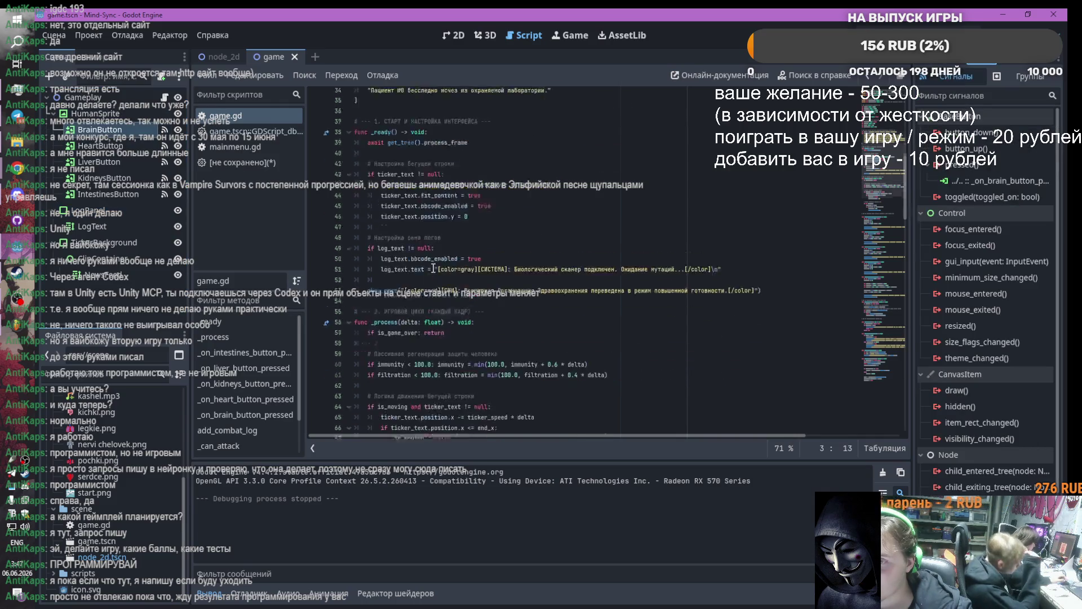
pyautogui.scroll(-13, 434, 268)
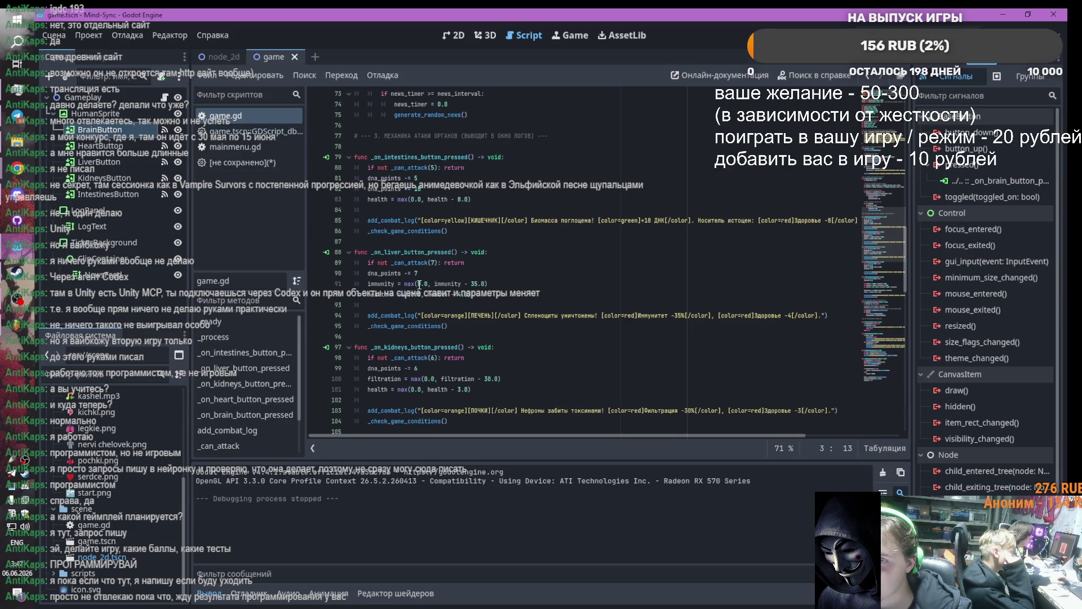
pyautogui.scroll(-3, 419, 284)
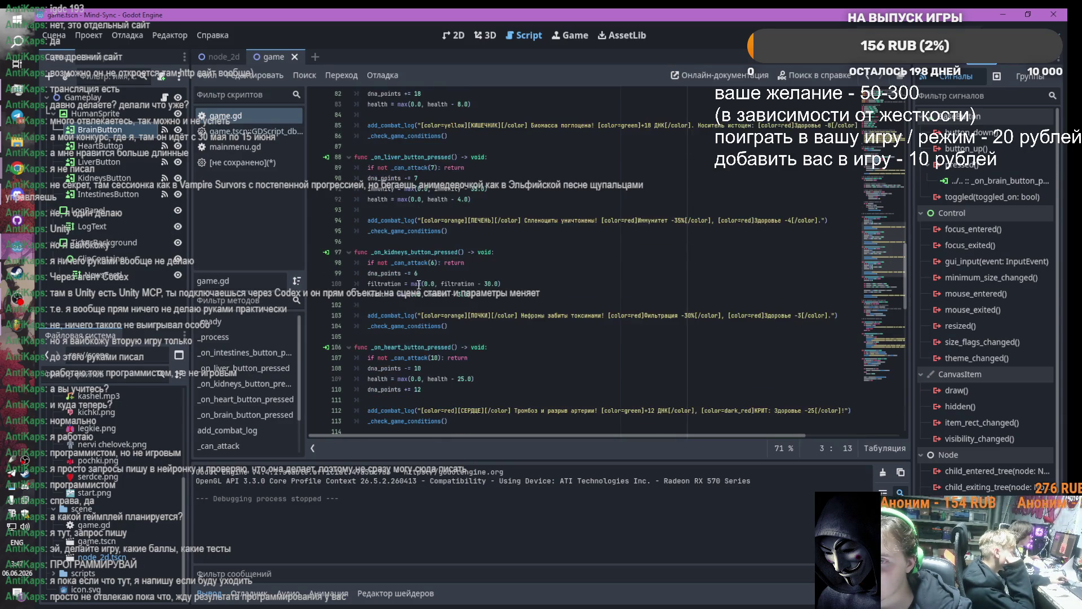
pyautogui.scroll(-4, 419, 284)
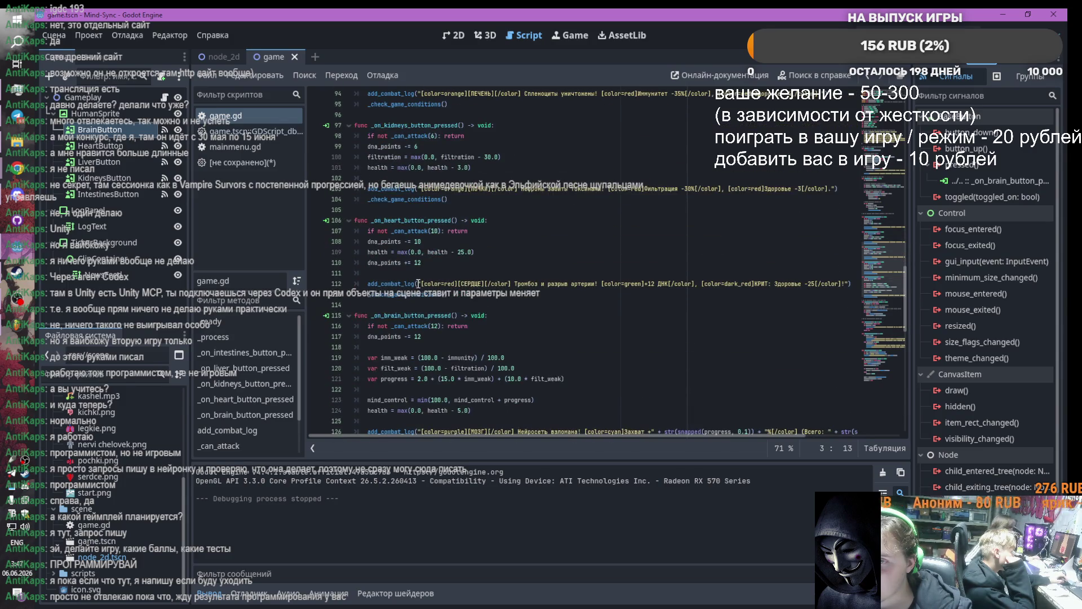
pyautogui.scroll(-3, 418, 285)
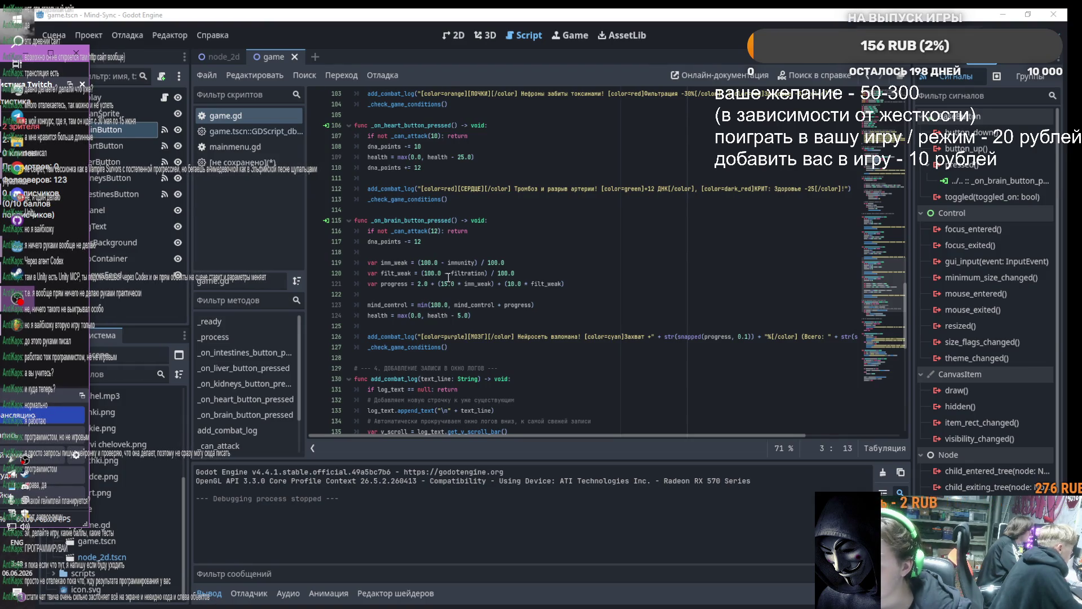
pyautogui.click(452, 36)
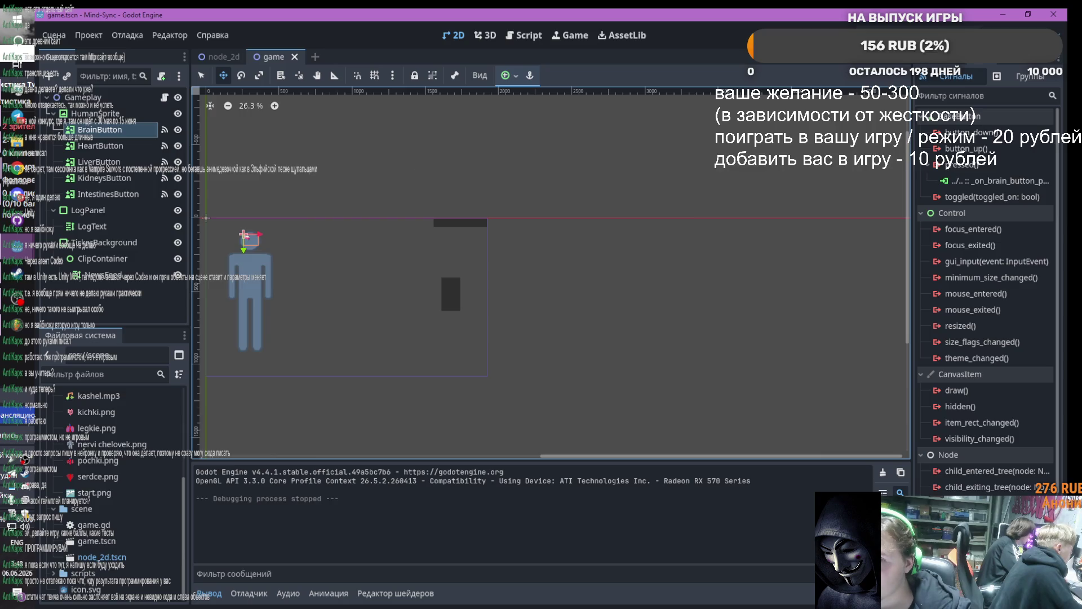
# Test-run the game through START, close the debug window, then select LogPanel and TickerBackground
pyautogui.click(865, 35)
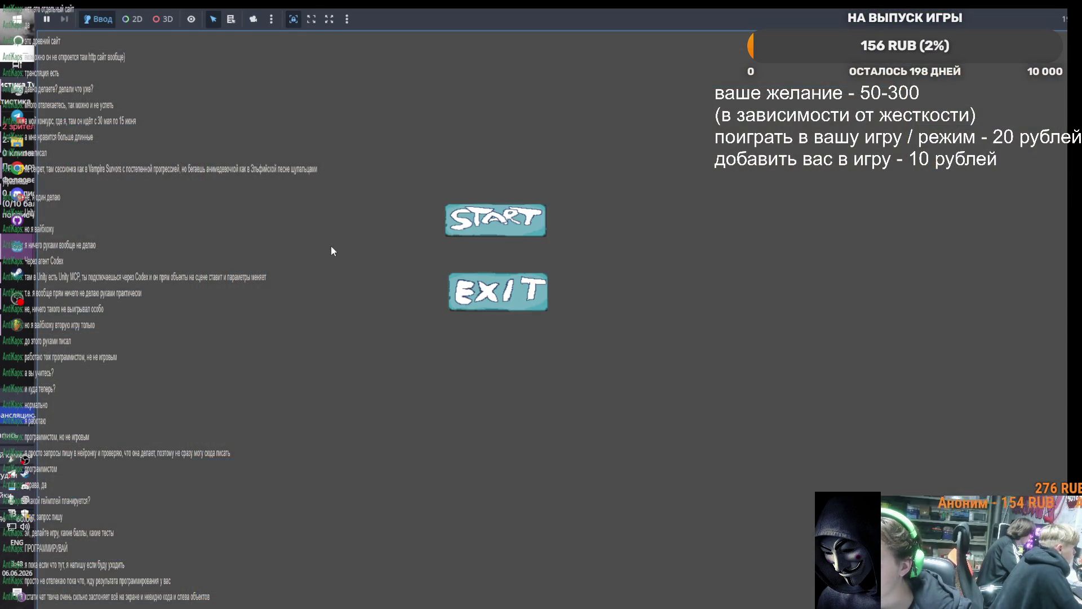
pyautogui.click(506, 225)
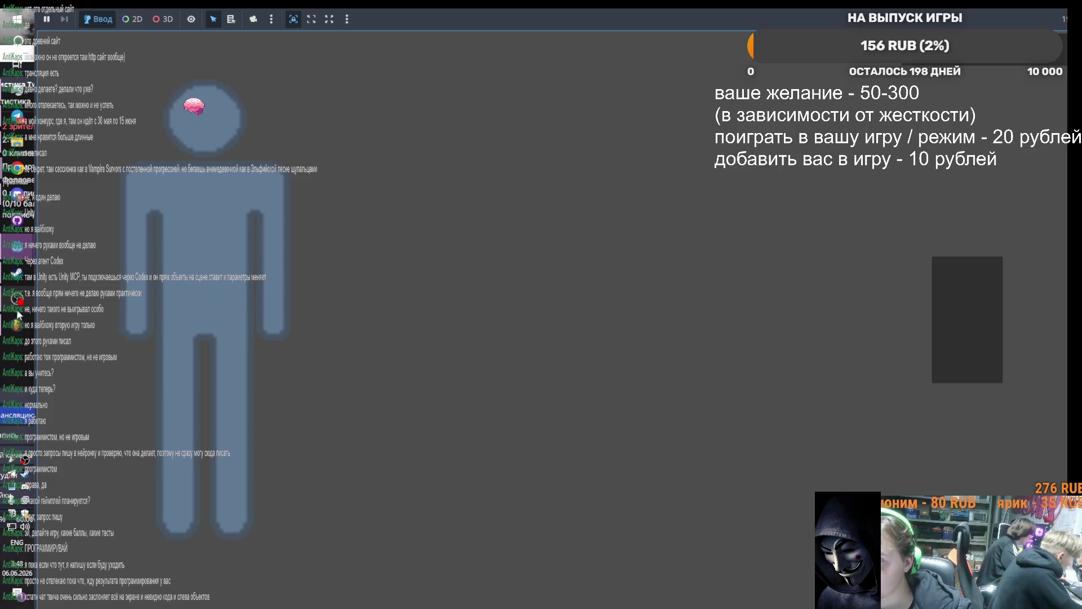
pyautogui.moveTo(17, 245)
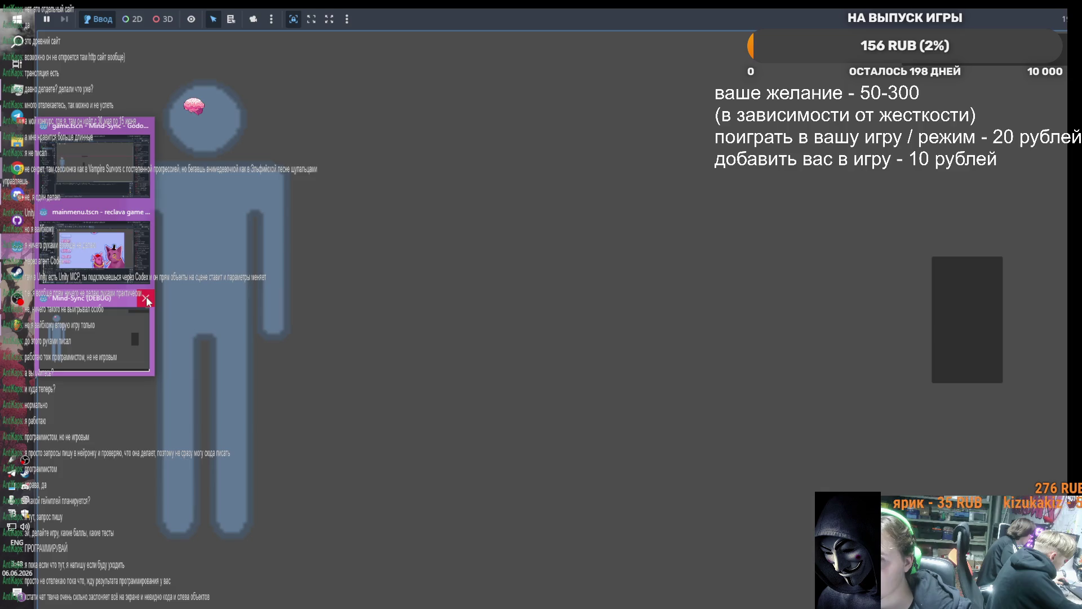
pyautogui.click(146, 300)
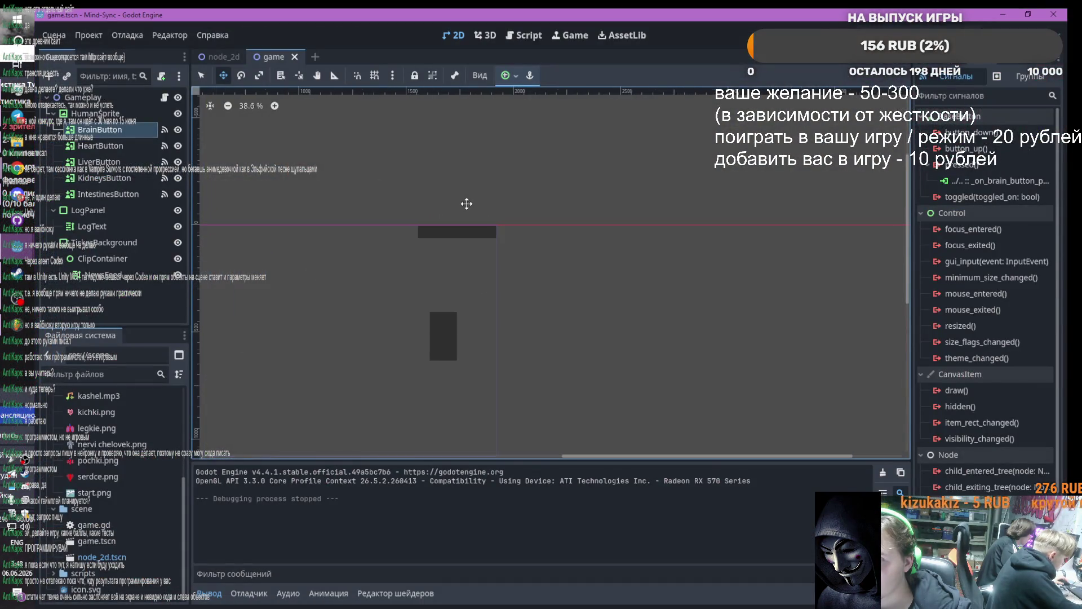
pyautogui.click(90, 208)
pyautogui.click(100, 244)
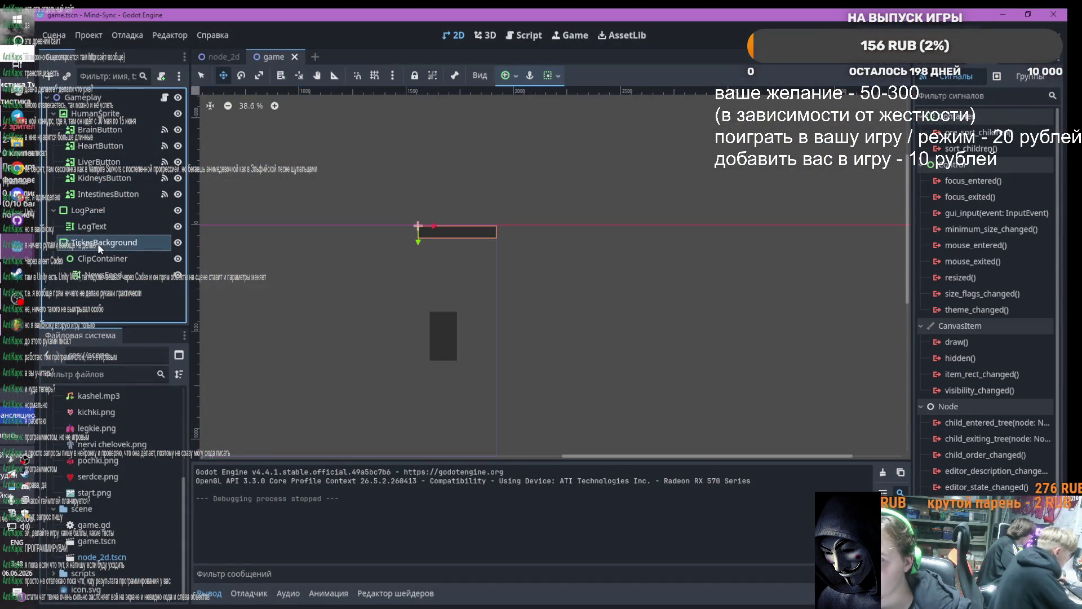
# Resize TickerBackground to 701×125, extend LogPanel's left edge outward, and run the project
pyautogui.press('q')
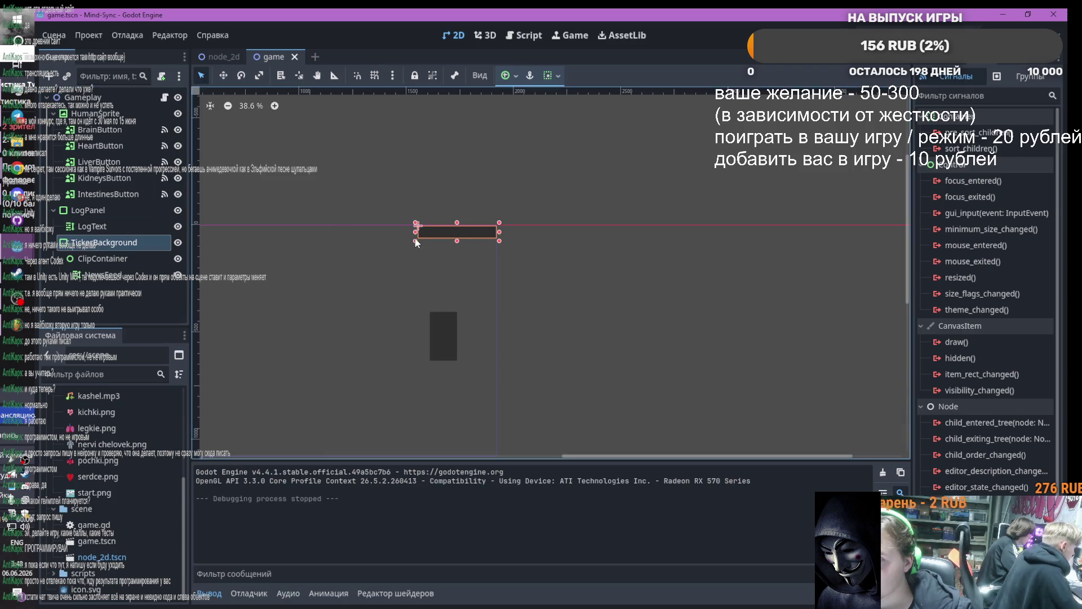
pyautogui.moveTo(416, 243); pyautogui.dragTo(343, 256)
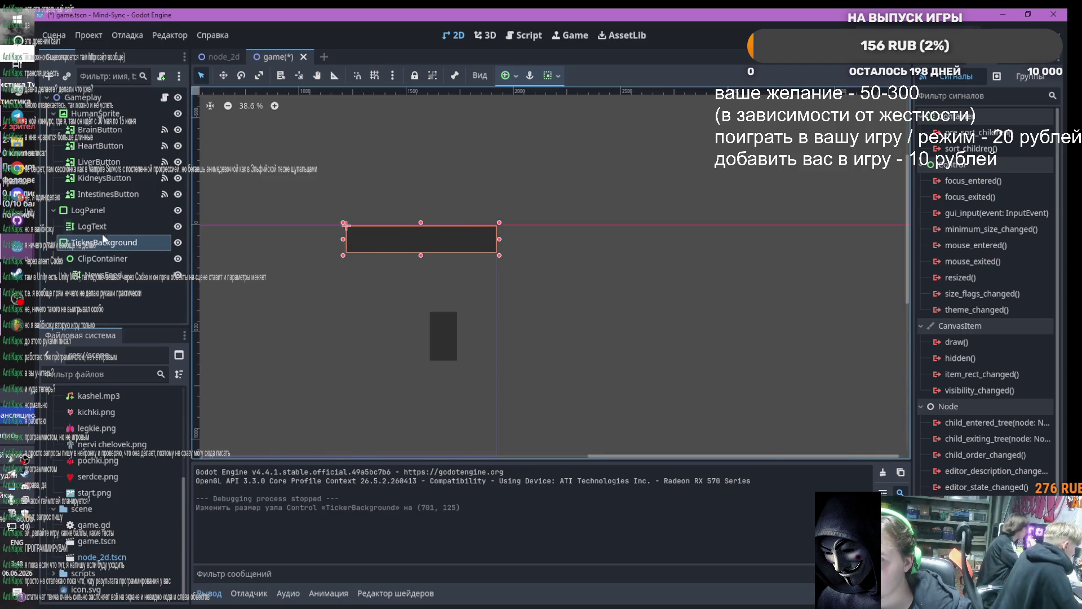
pyautogui.click(90, 210)
pyautogui.moveTo(431, 336); pyautogui.dragTo(301, 320)
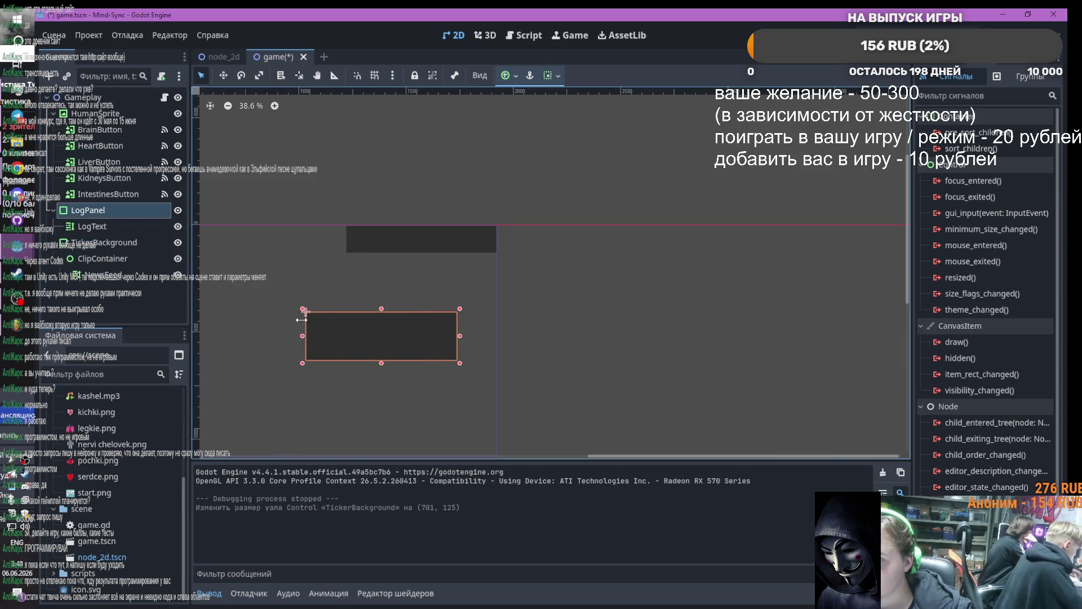
pyautogui.click(865, 34)
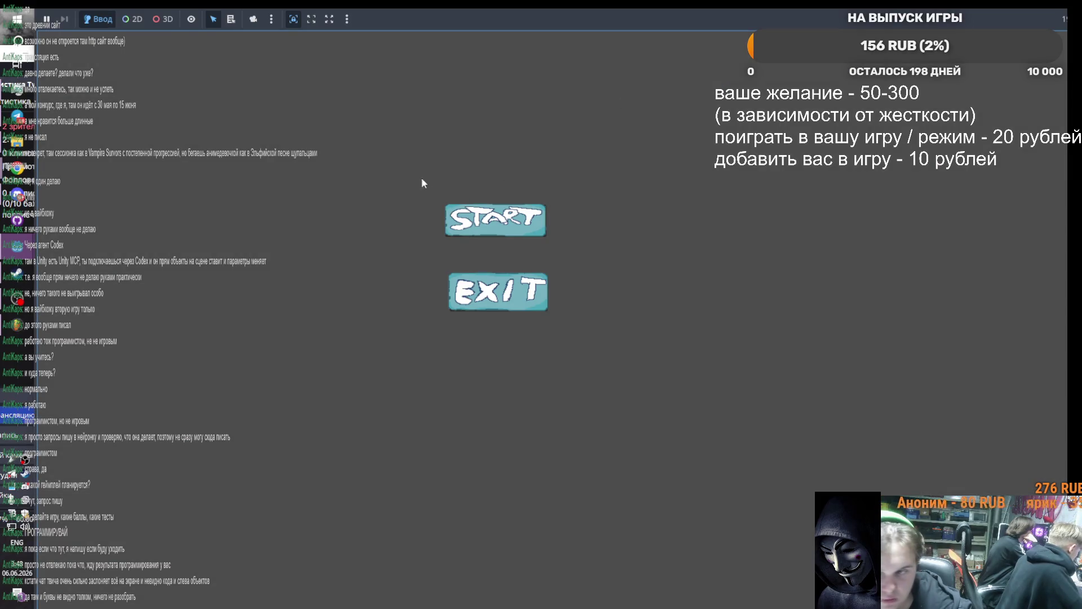
# Start the game to view the figure and log panel, then return to the editor
pyautogui.click(496, 223)
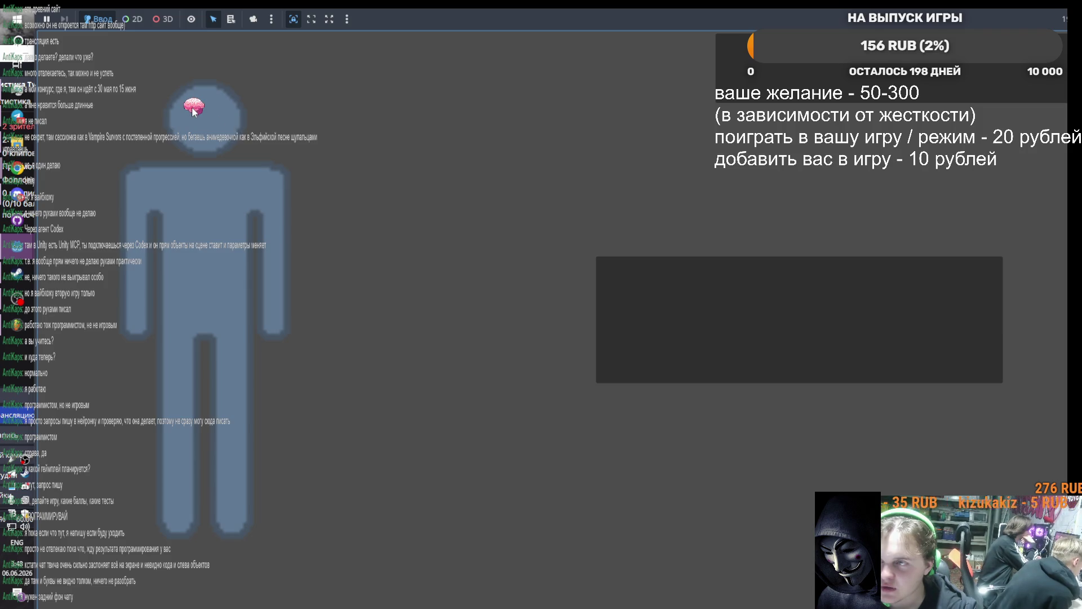
pyautogui.moveTo(17, 246)
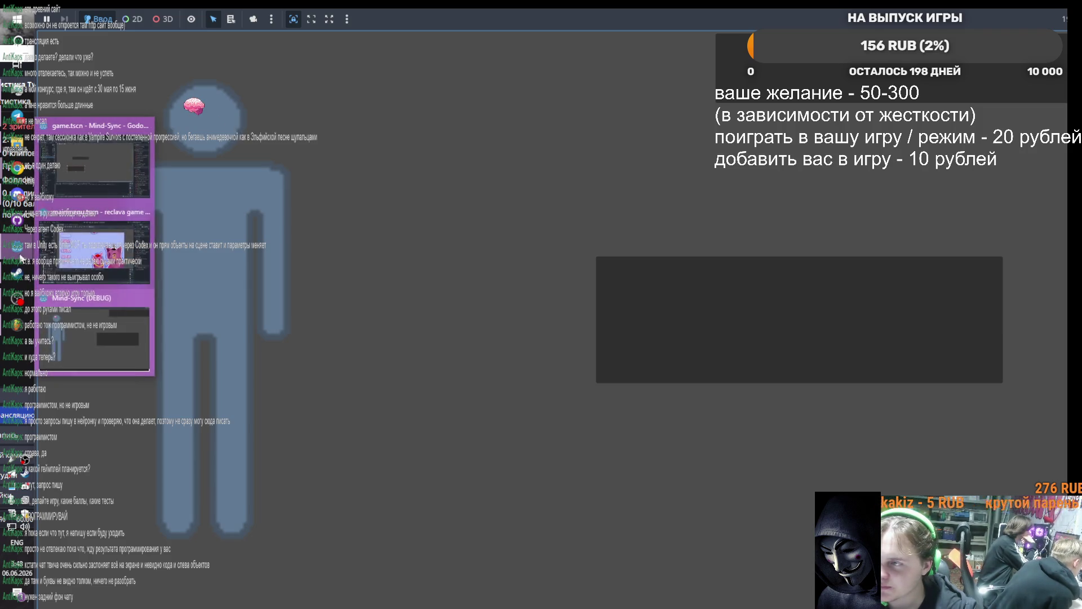
pyautogui.click(96, 335)
pyautogui.moveTo(17, 168)
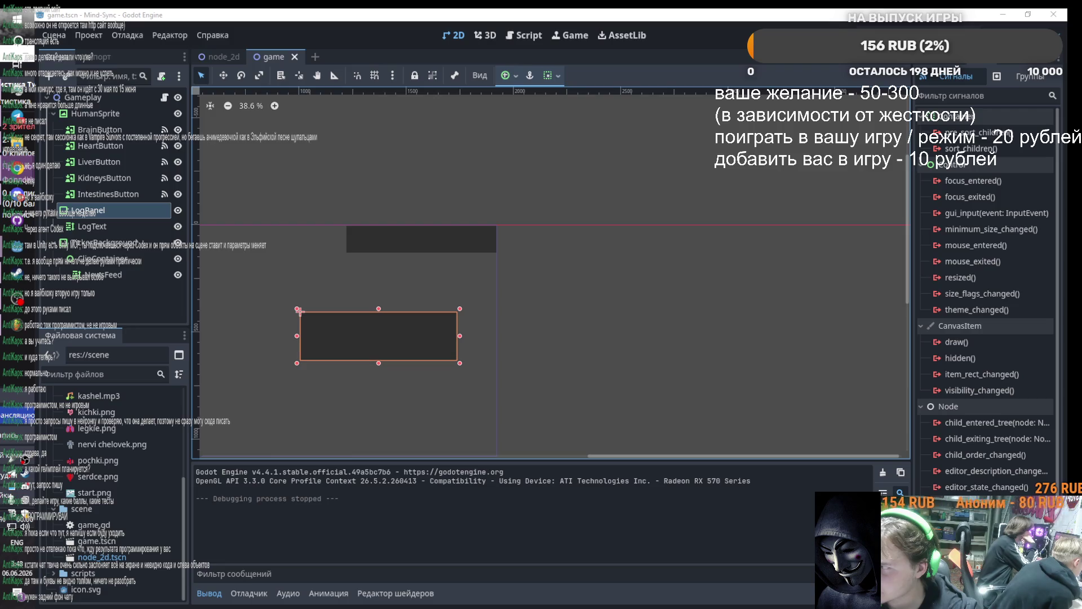
# Select Gameplay and assign ClipContainer to its Clip Container property
pyautogui.click(103, 99)
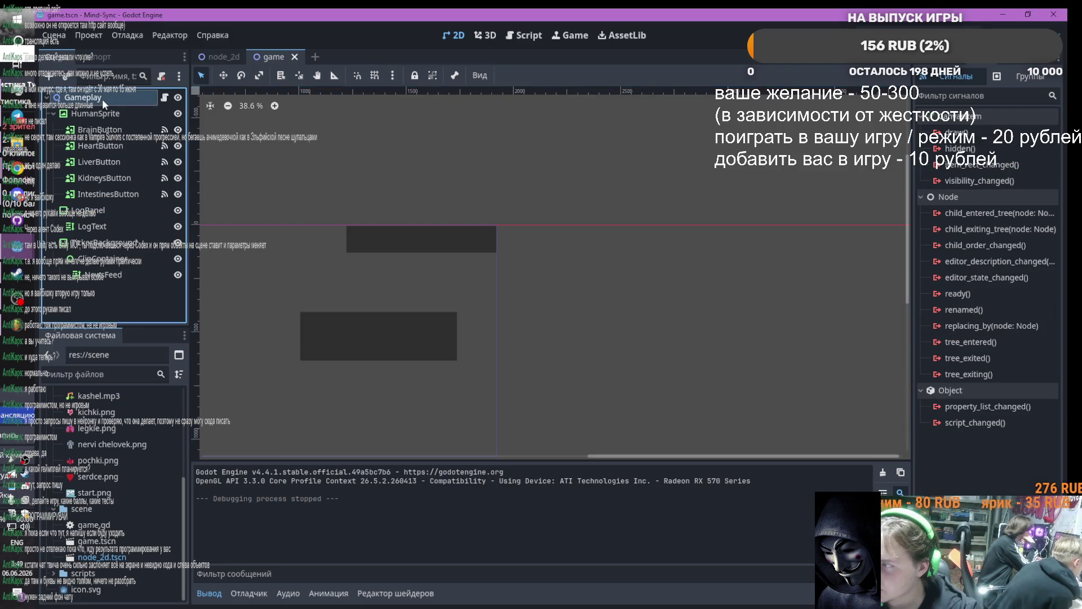
pyautogui.click(939, 57)
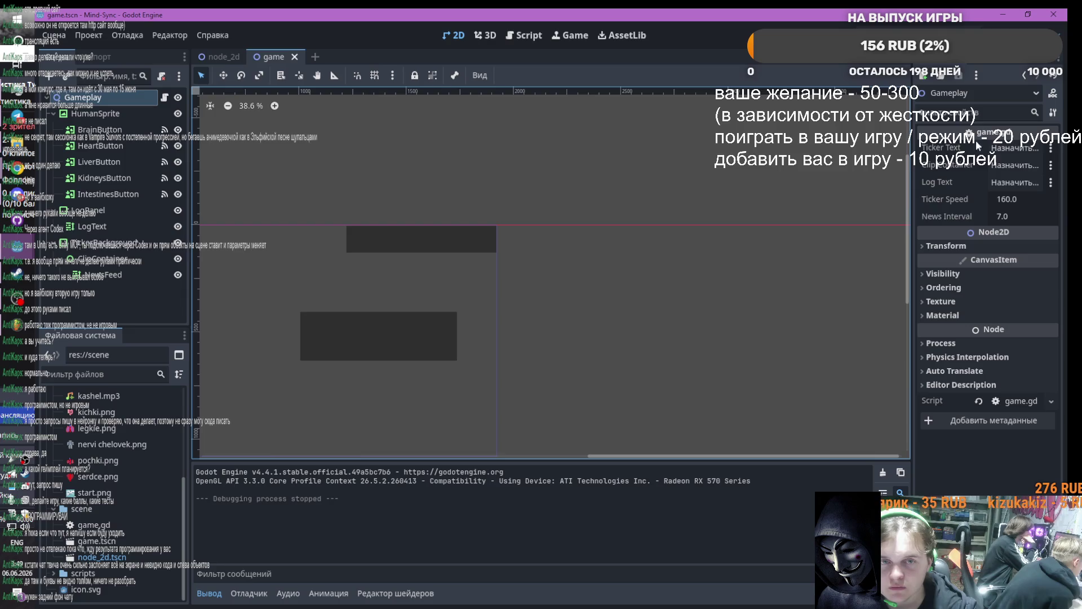
pyautogui.click(1010, 147)
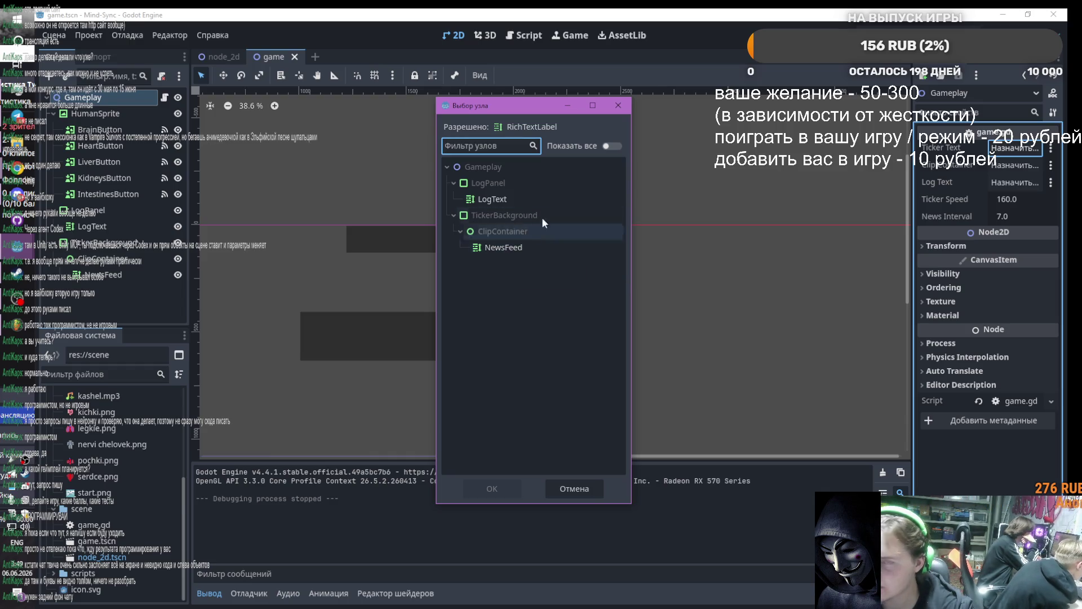
pyautogui.click(619, 105)
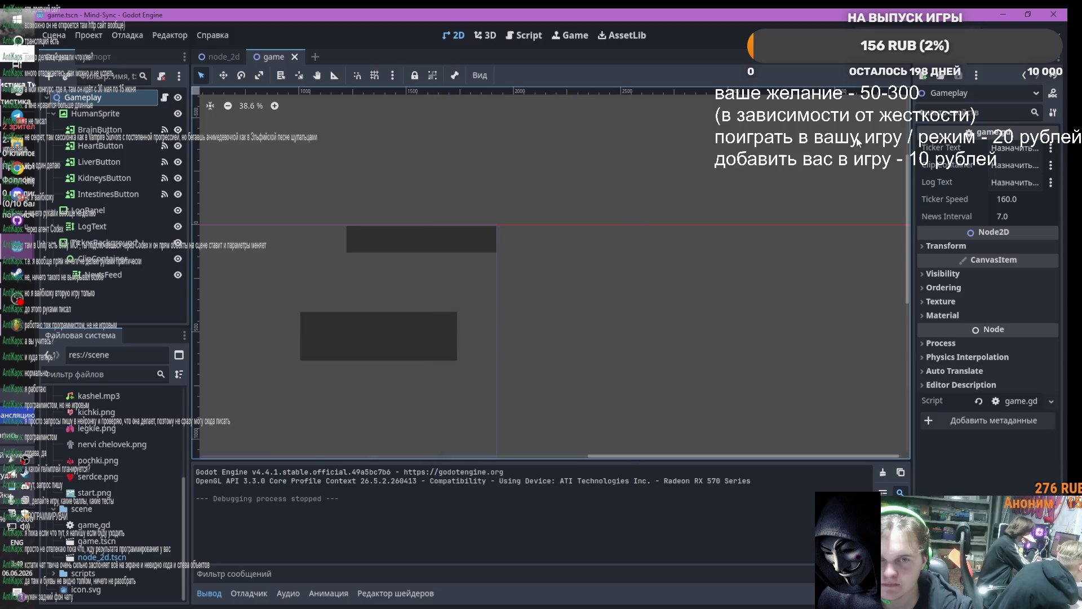
pyautogui.click(1001, 165)
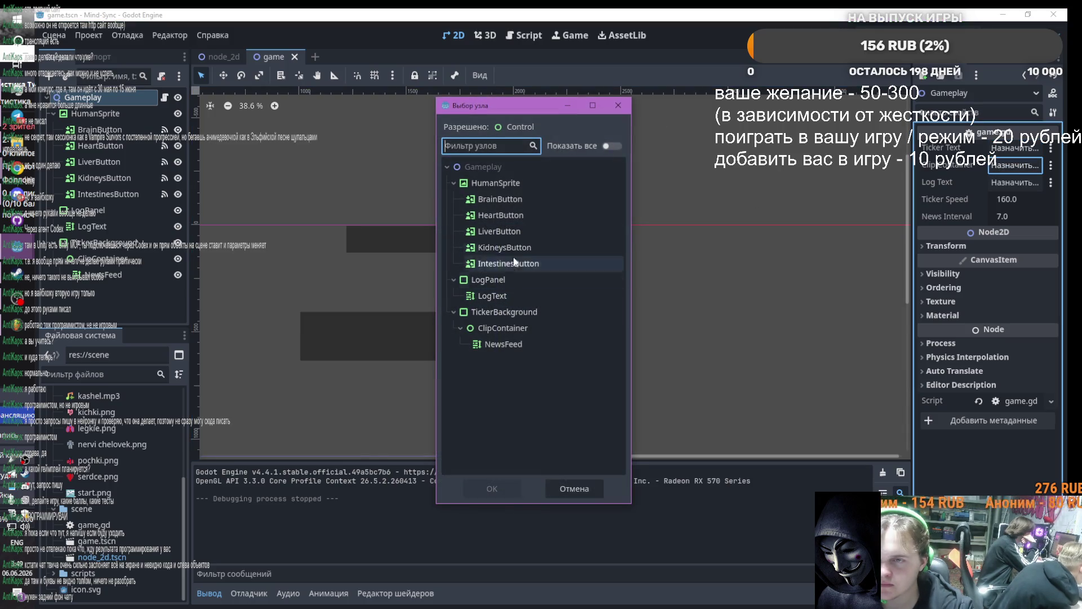
pyautogui.doubleClick(506, 328)
# Assign LogText to Log Text and NewsFeed to Ticker Text, then run with F5
pyautogui.click(1016, 182)
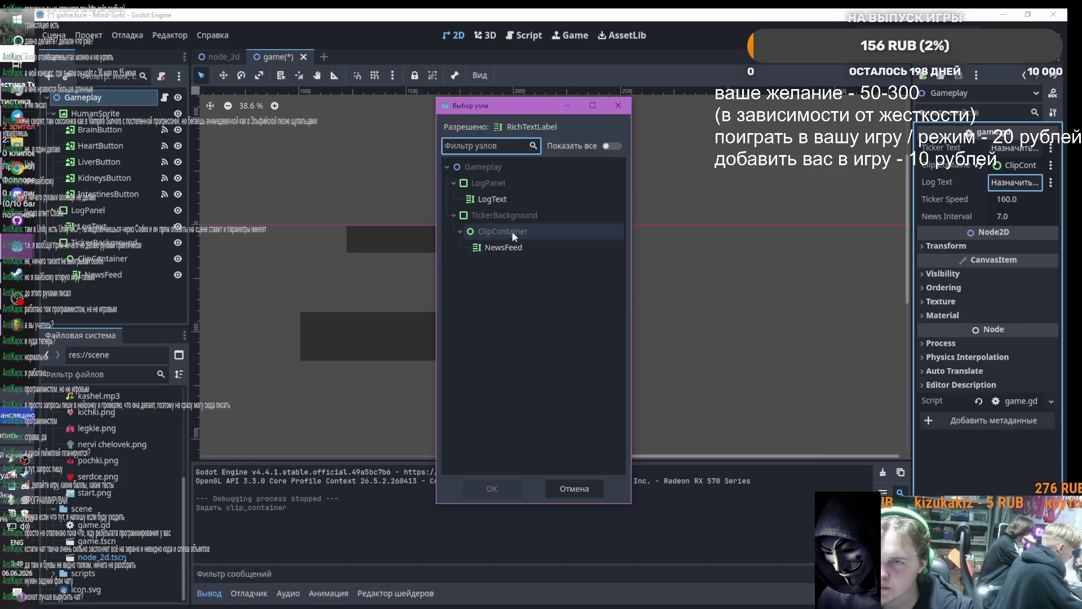
pyautogui.doubleClick(513, 202)
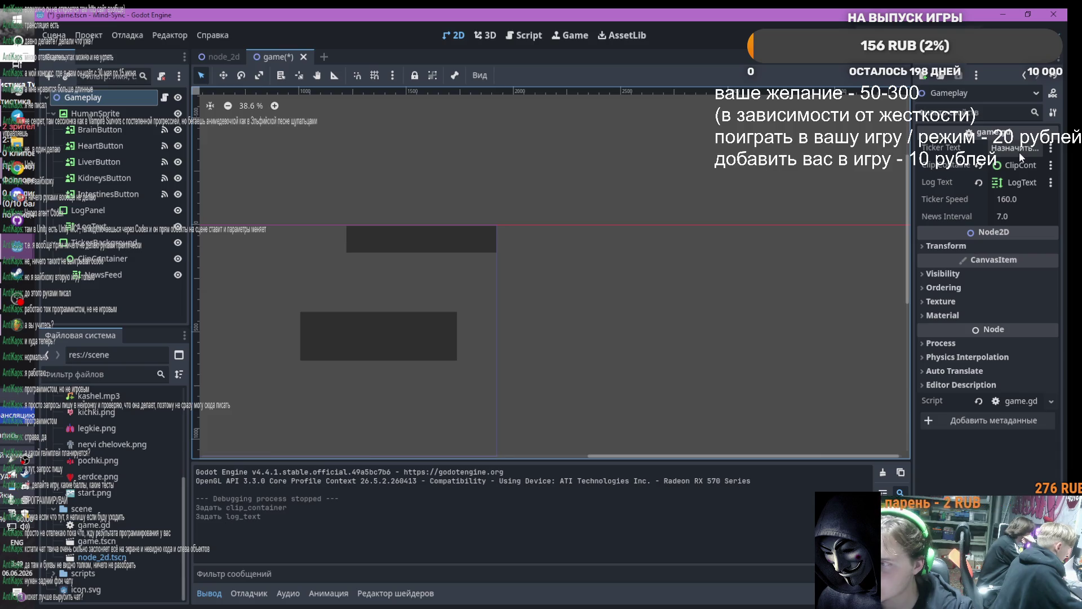
pyautogui.click(1019, 151)
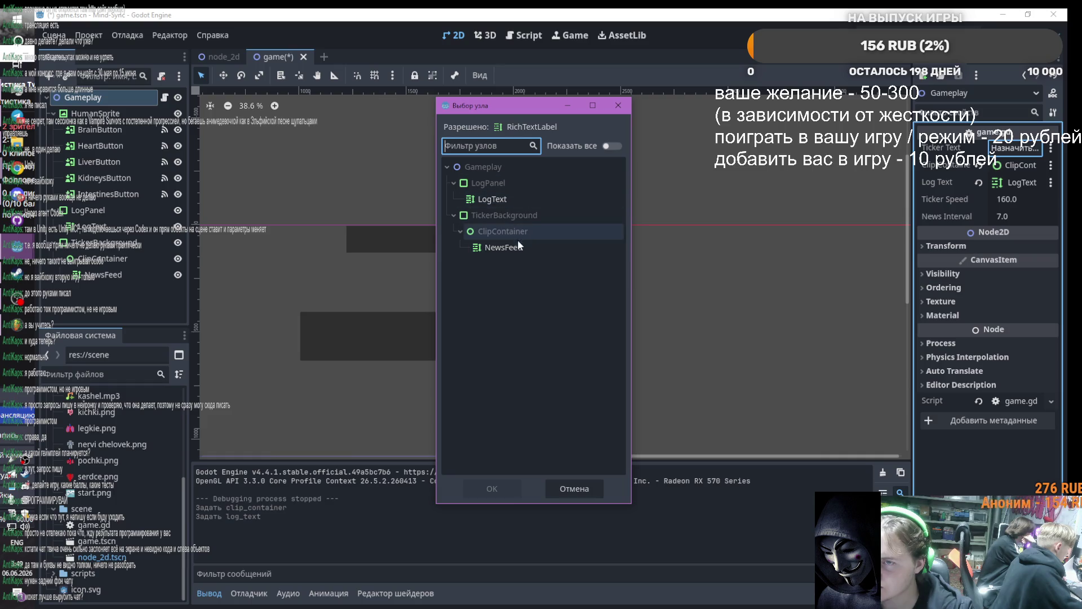
pyautogui.click(455, 215)
pyautogui.click(454, 215)
pyautogui.doubleClick(491, 246)
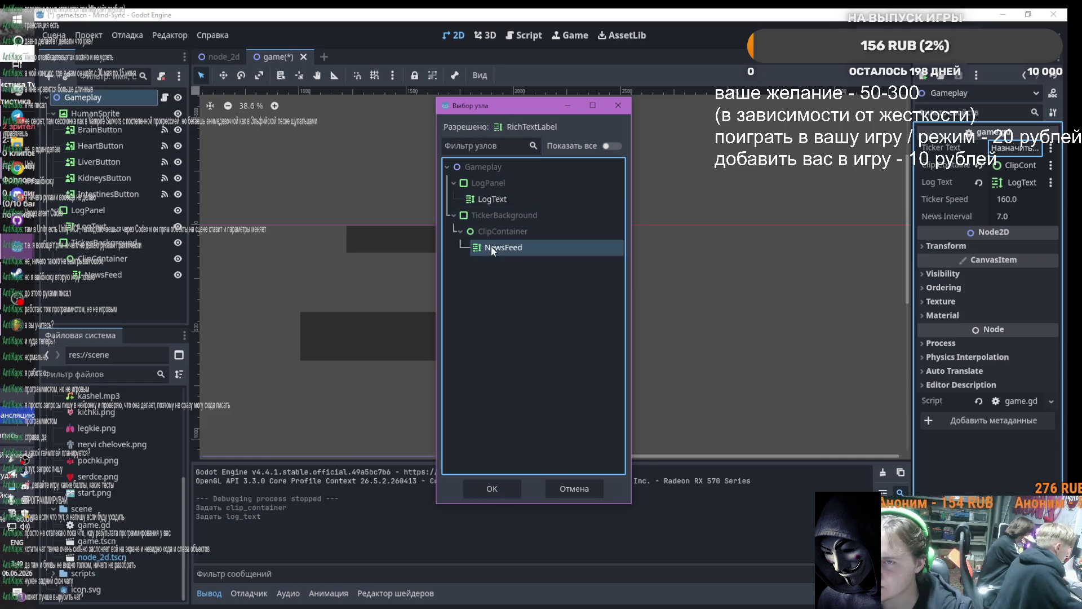
pyautogui.press('F5')
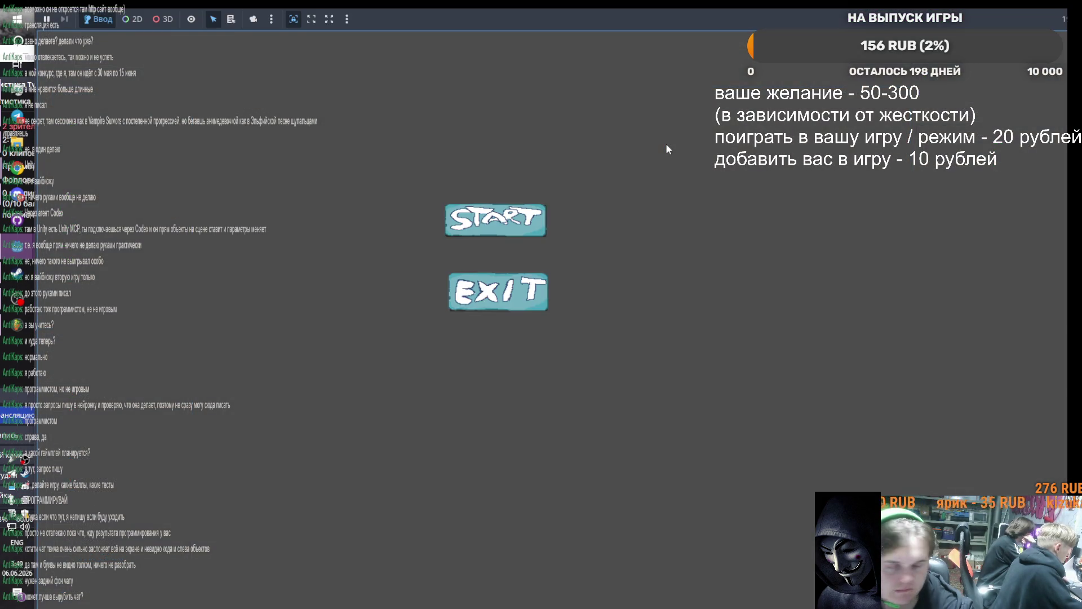
# Start the game, click the brain repeatedly until DNA runs out, then close the debug window
pyautogui.click(492, 226)
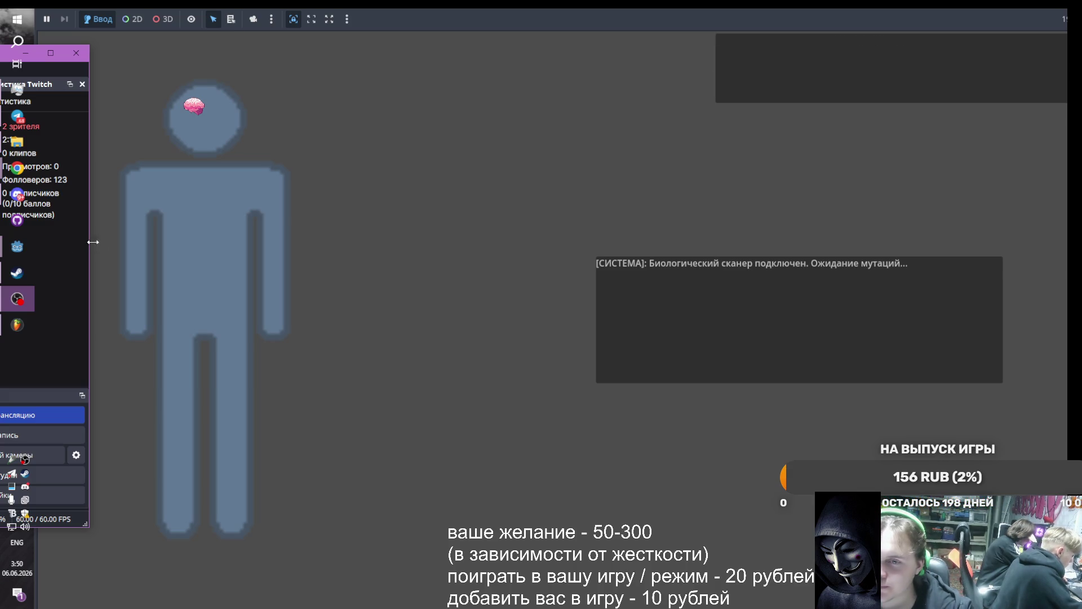
pyautogui.click(195, 107)
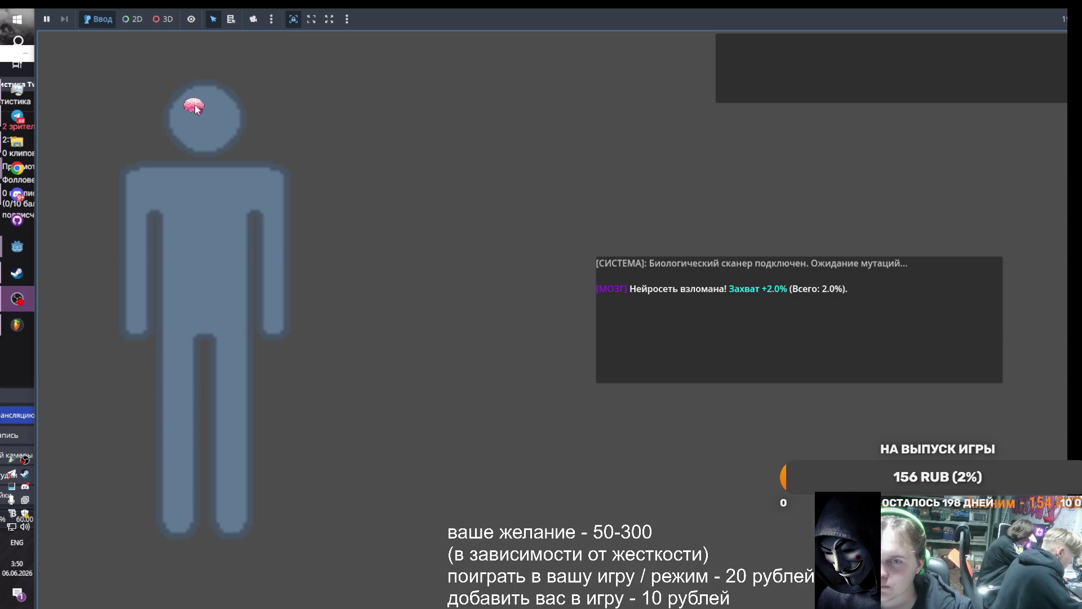
pyautogui.click(195, 107)
pyautogui.click(195, 107)
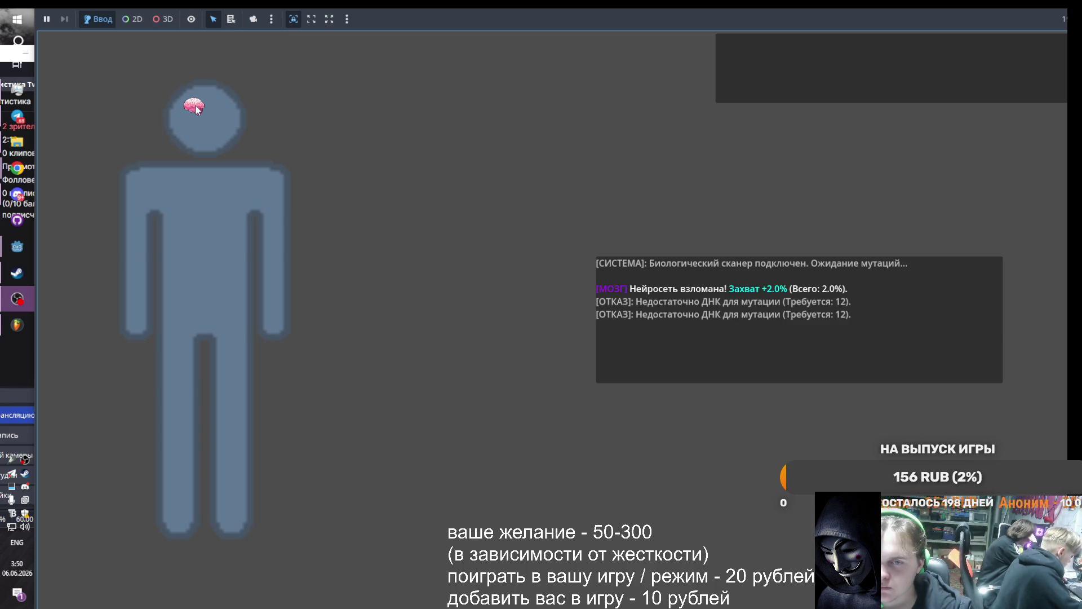
pyautogui.click(195, 108)
pyautogui.click(197, 110)
pyautogui.click(202, 113)
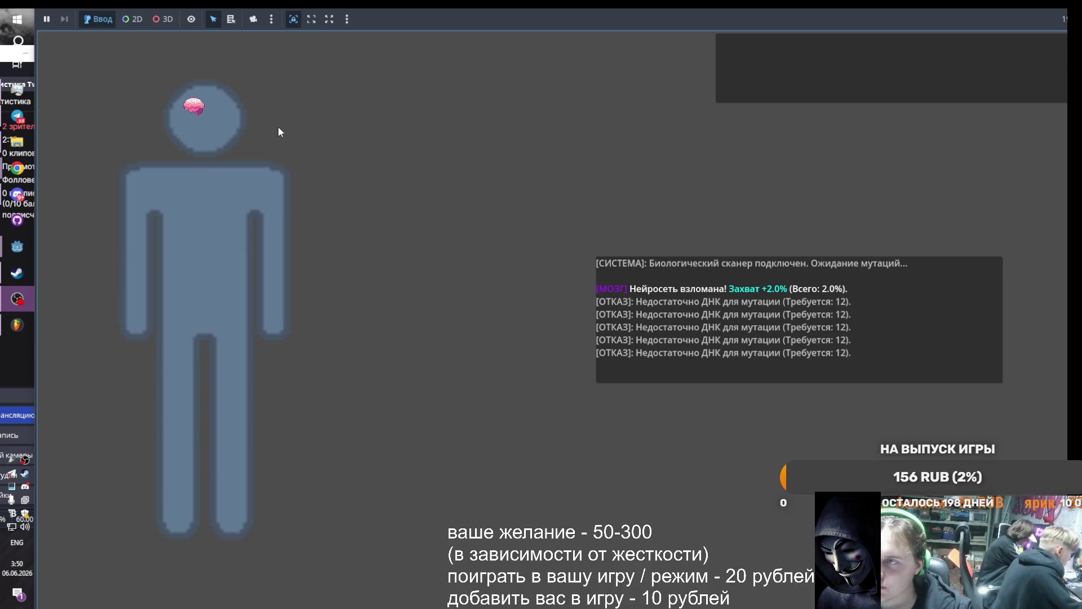
pyautogui.moveTo(25, 245)
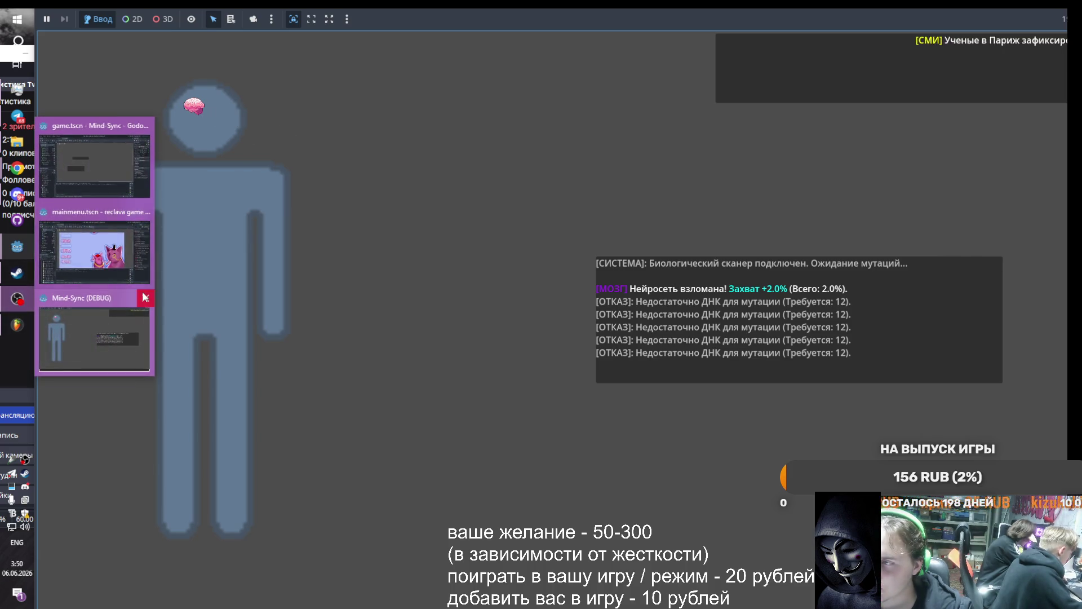
pyautogui.click(145, 298)
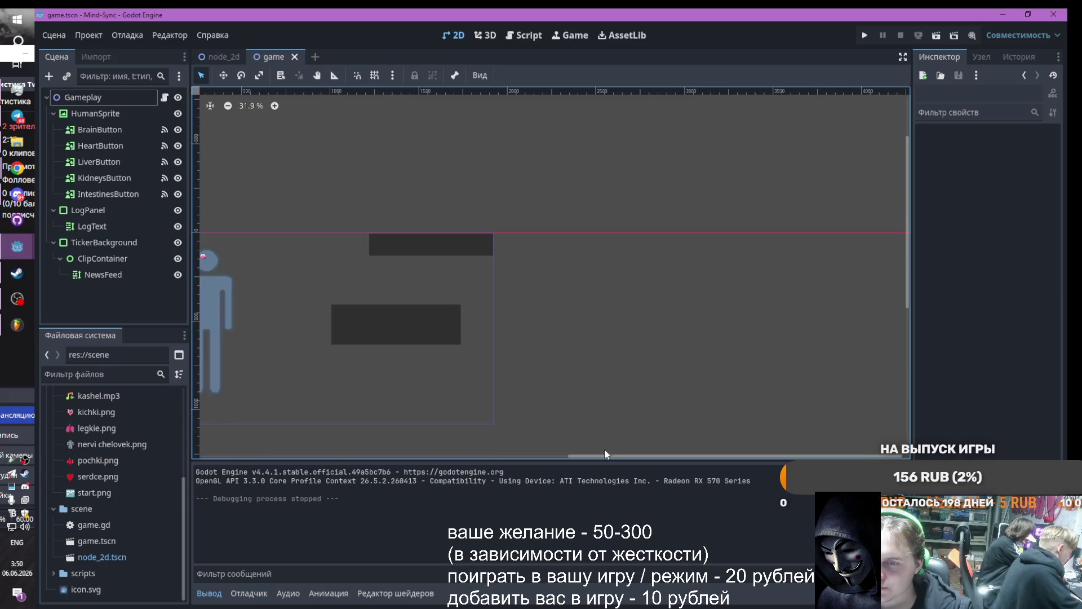
# Switch the keyboard layout to Russian and launch the project for a test run
pyautogui.scroll(4, 397, 435)
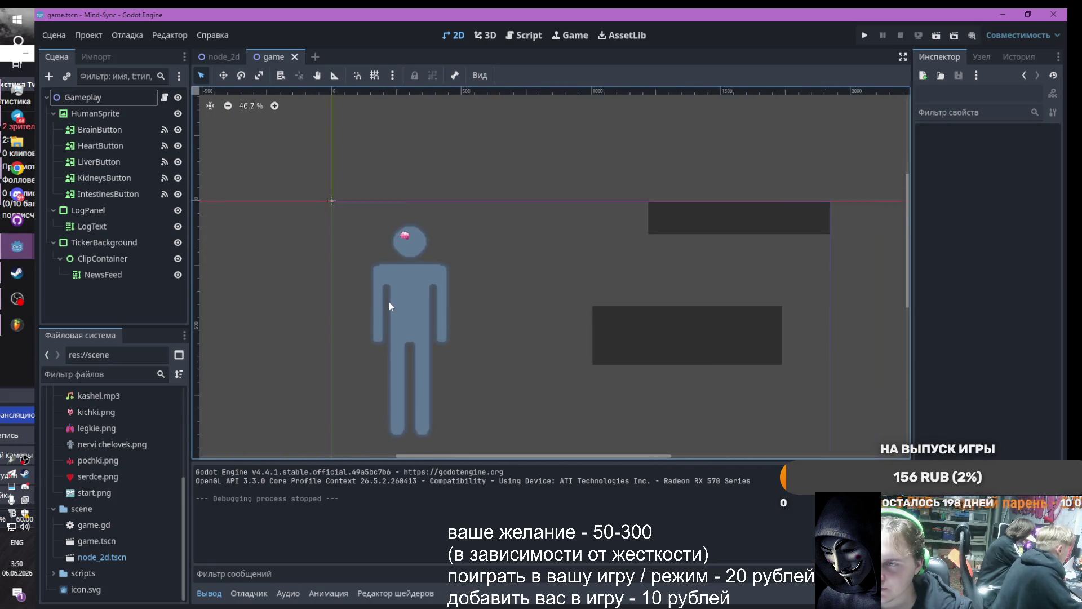
pyautogui.scroll(-1, 403, 279)
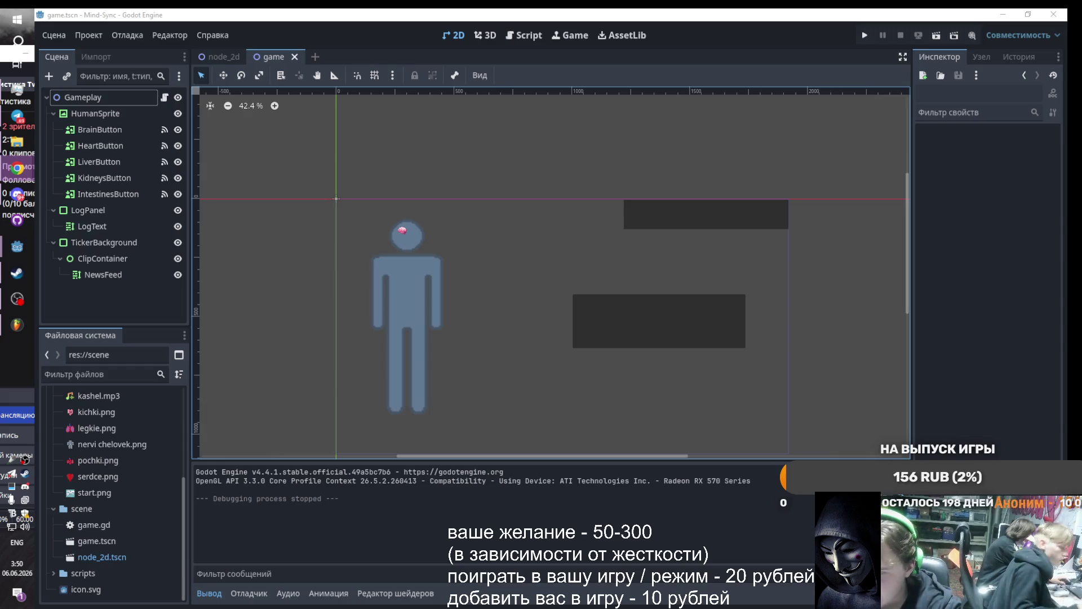
pyautogui.hotkey('alt', 'shift')
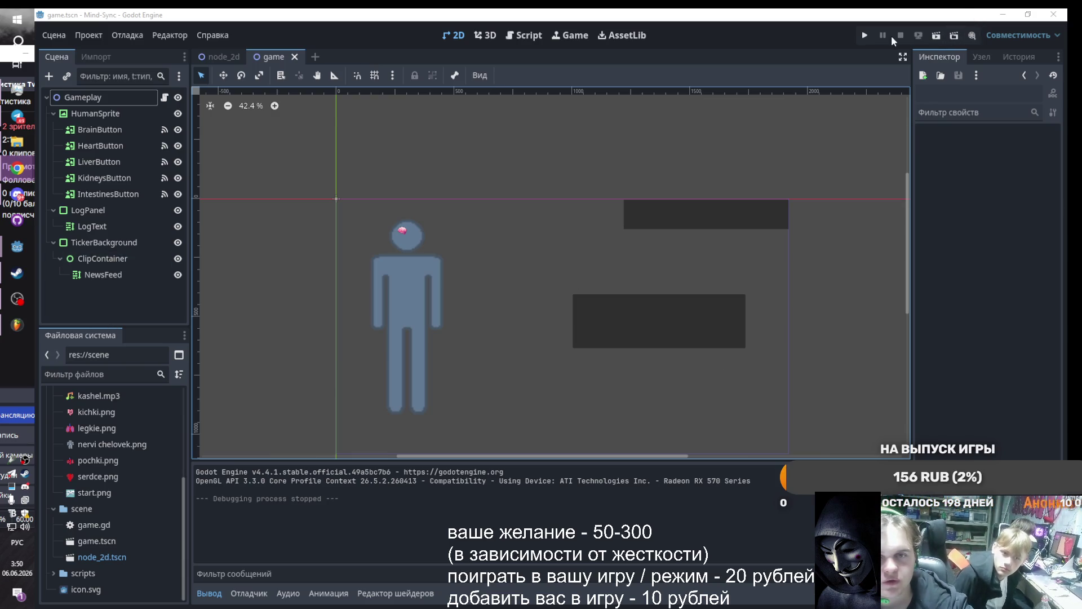
pyautogui.click(863, 35)
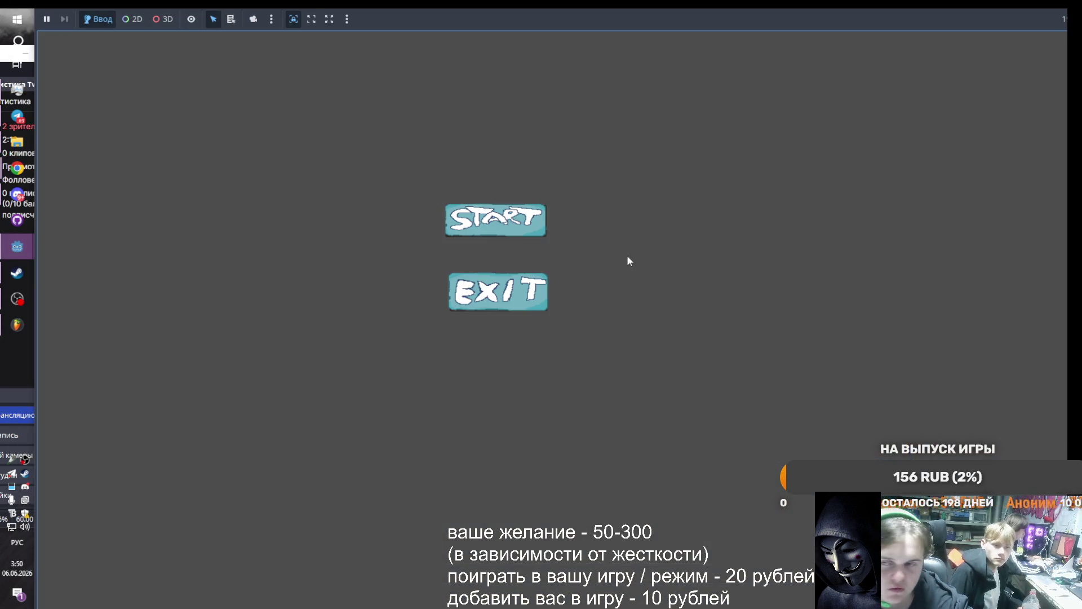
# Start the game, click the brain to log 'Нейросеть взломана', then close the debug window
pyautogui.click(506, 225)
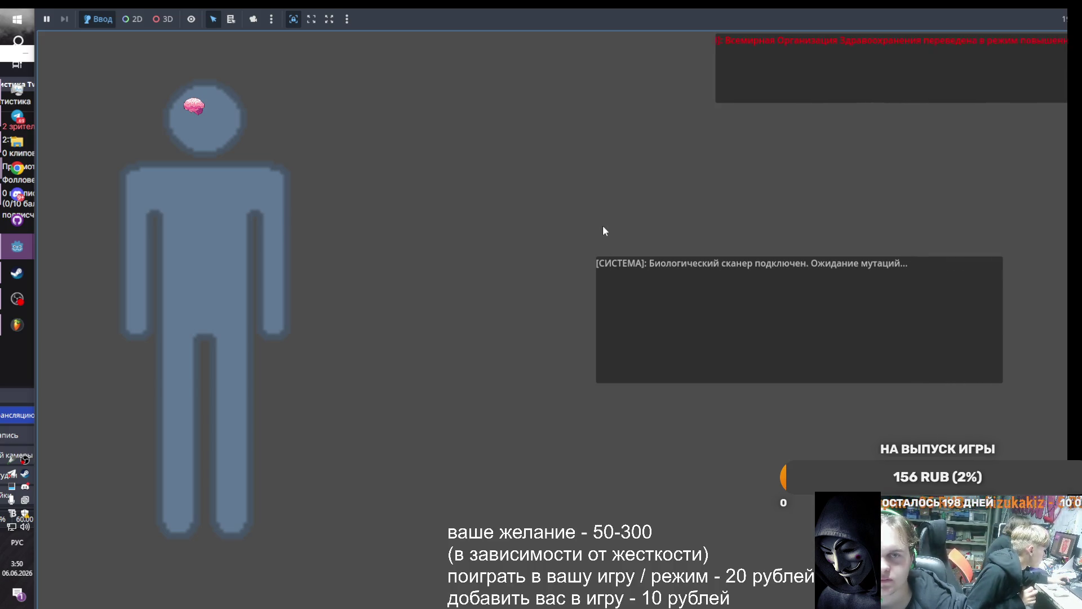
pyautogui.click(193, 109)
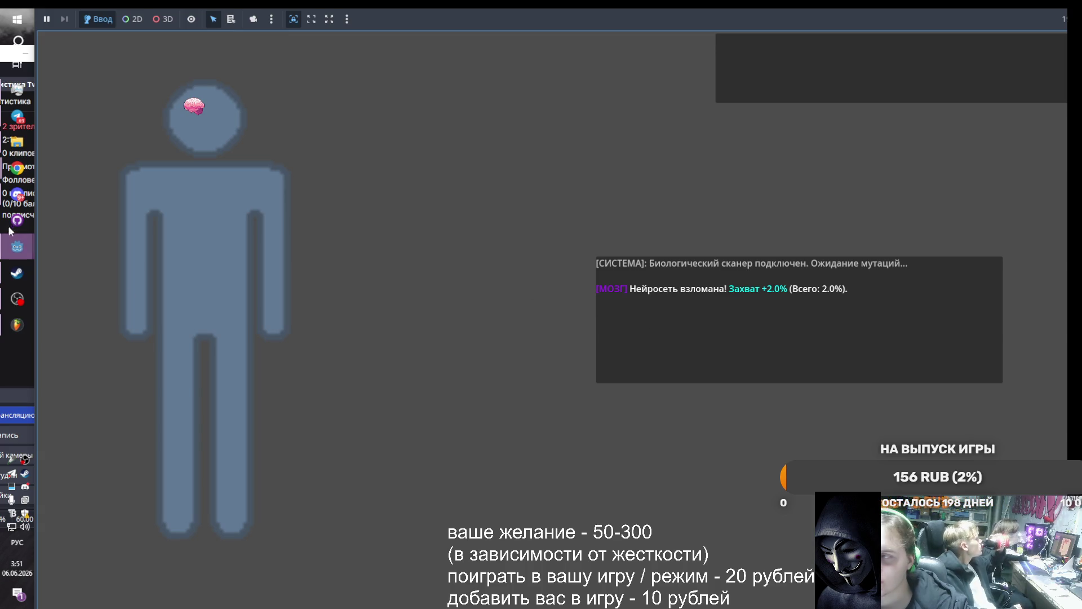
pyautogui.moveTo(17, 247)
pyautogui.click(144, 299)
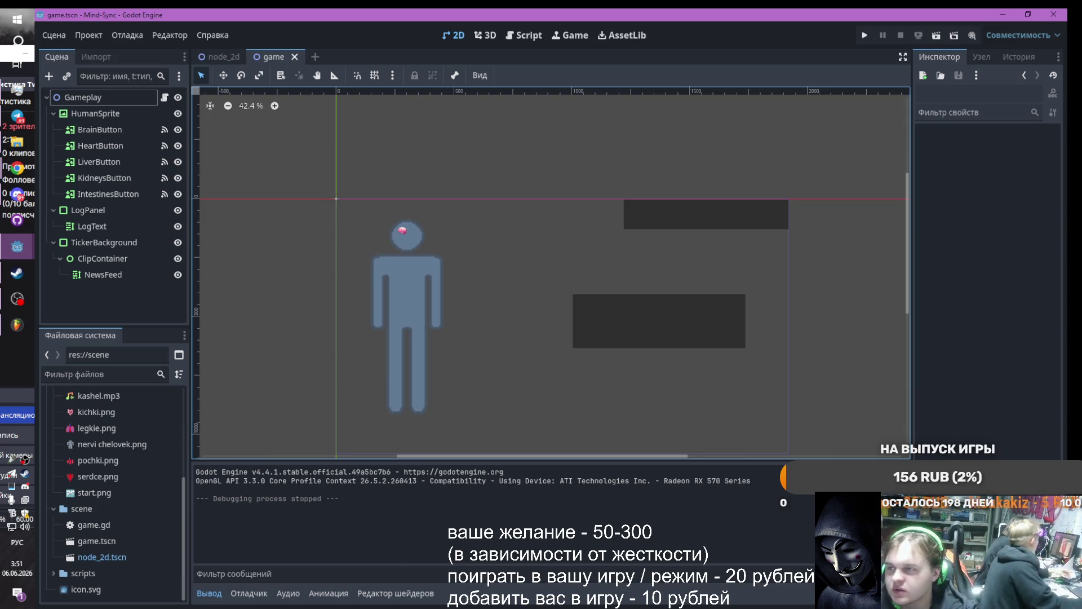
pyautogui.moveTo(17, 167)
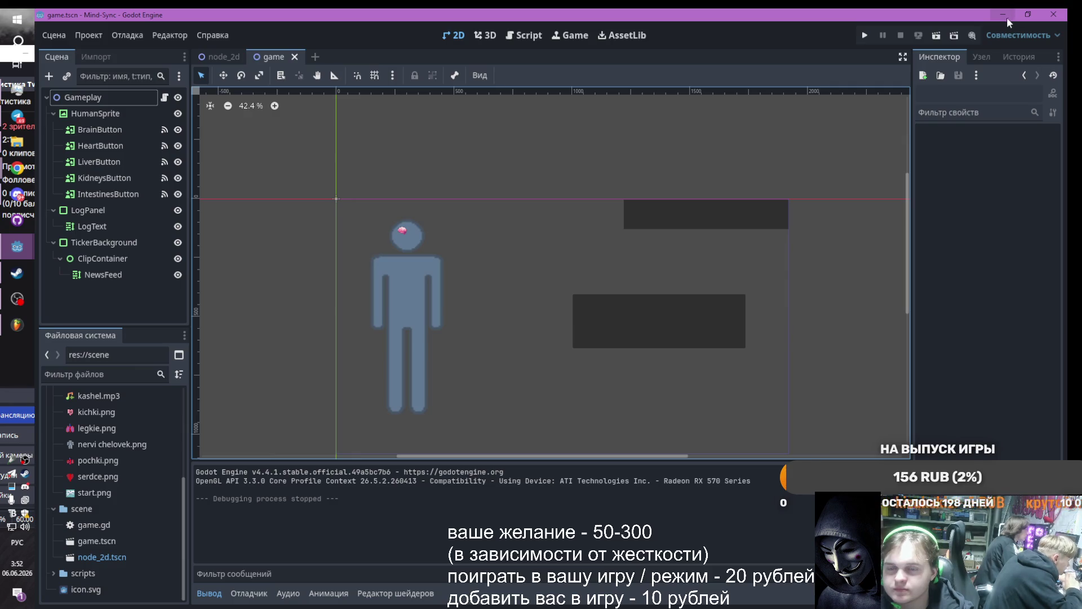
pyautogui.click(865, 35)
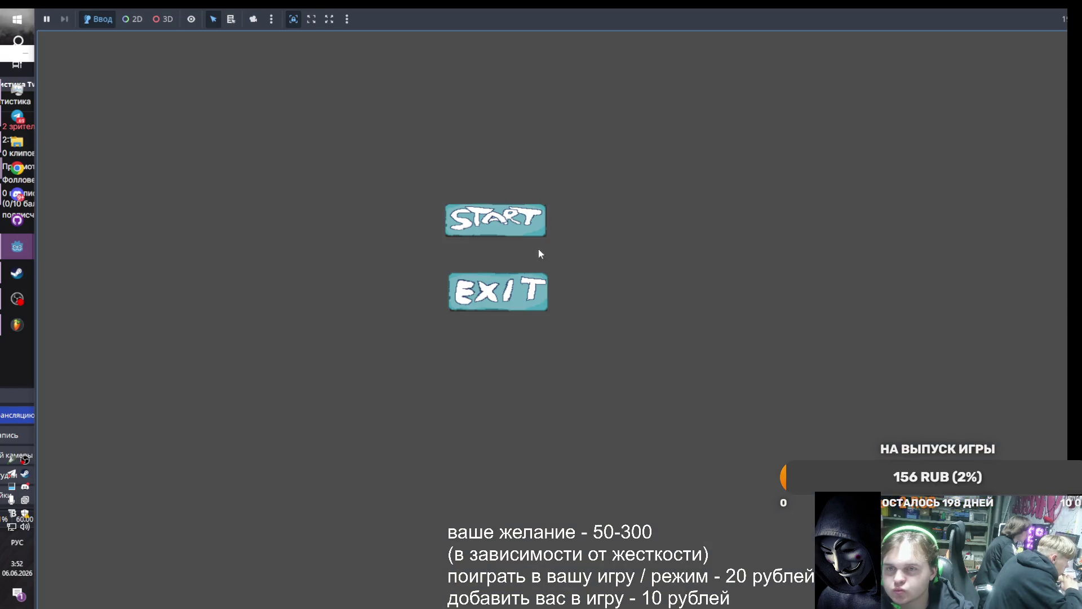
# Start the game, close the debug window, and select the LogText node
pyautogui.click(510, 228)
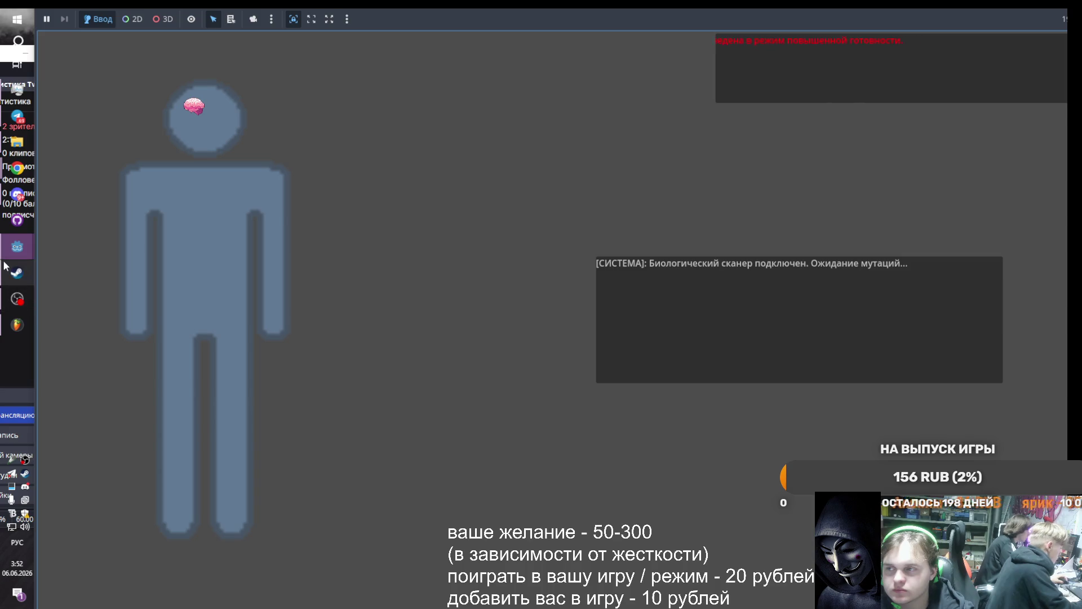
pyautogui.moveTo(16, 247)
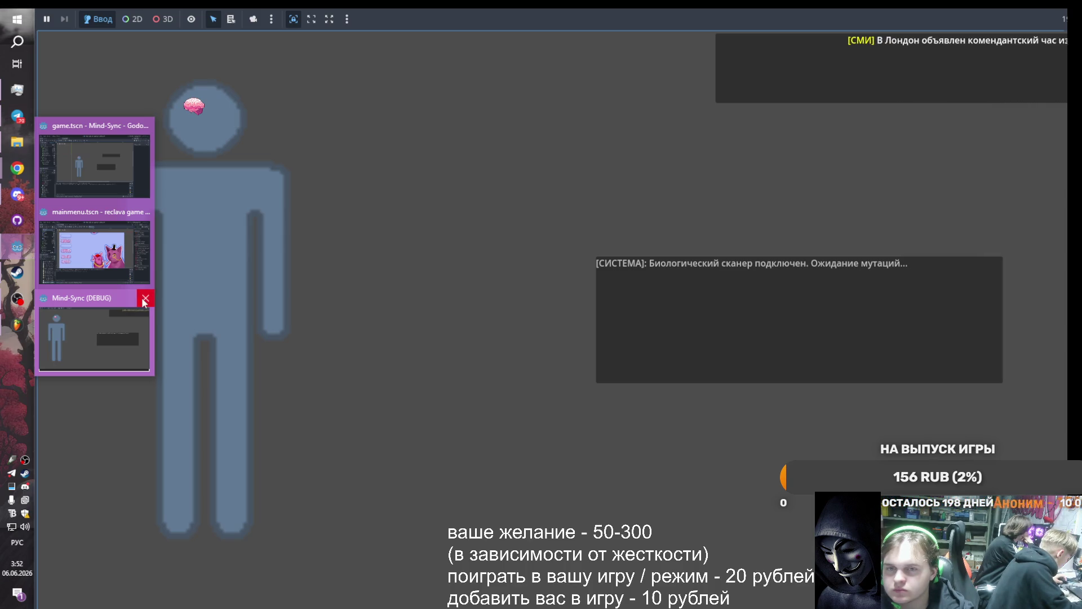
pyautogui.click(145, 299)
pyautogui.click(630, 298)
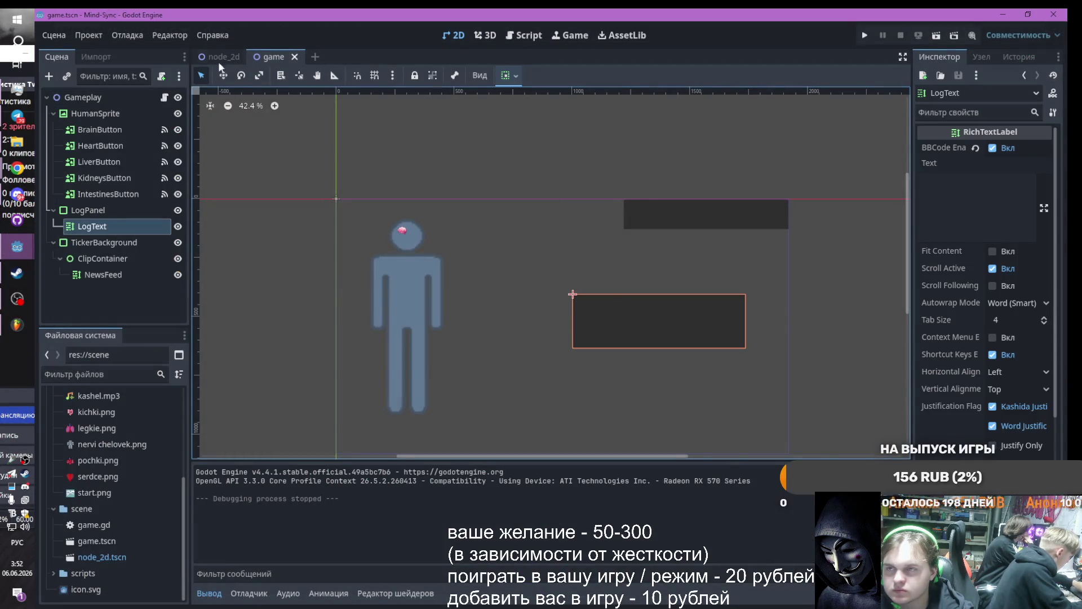
# Move LogPanel left and up toward the human figure
pyautogui.click(88, 211)
pyautogui.click(223, 75)
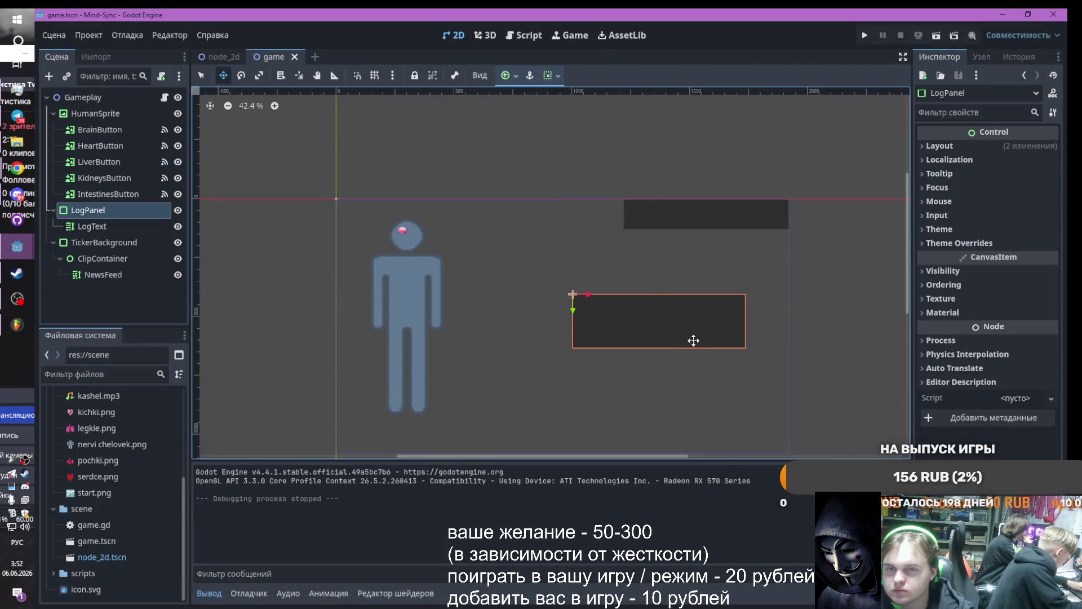
pyautogui.moveTo(638, 312)
pyautogui.mouseDown()
pyautogui.moveTo(525, 303)
pyautogui.moveTo(540, 298)
pyautogui.mouseUp()
pyautogui.click(201, 76)
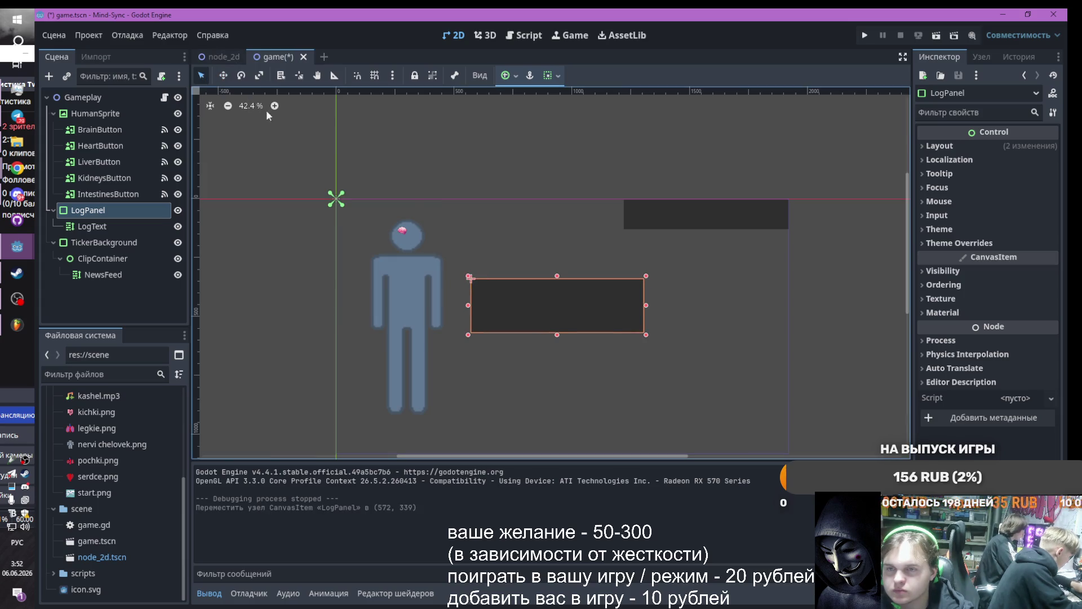
pyautogui.click(648, 337)
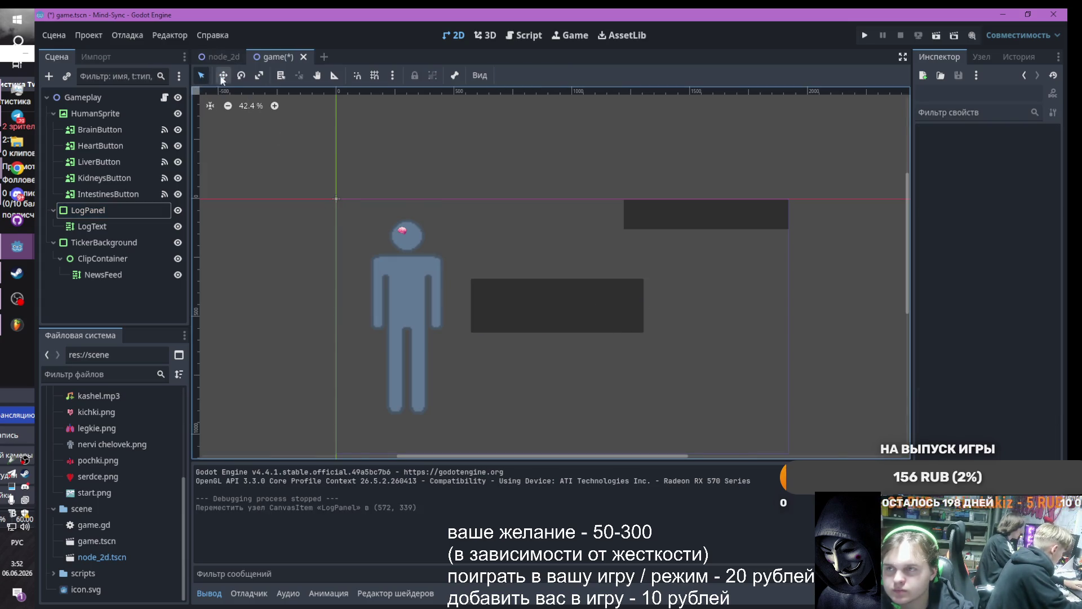
pyautogui.click(201, 77)
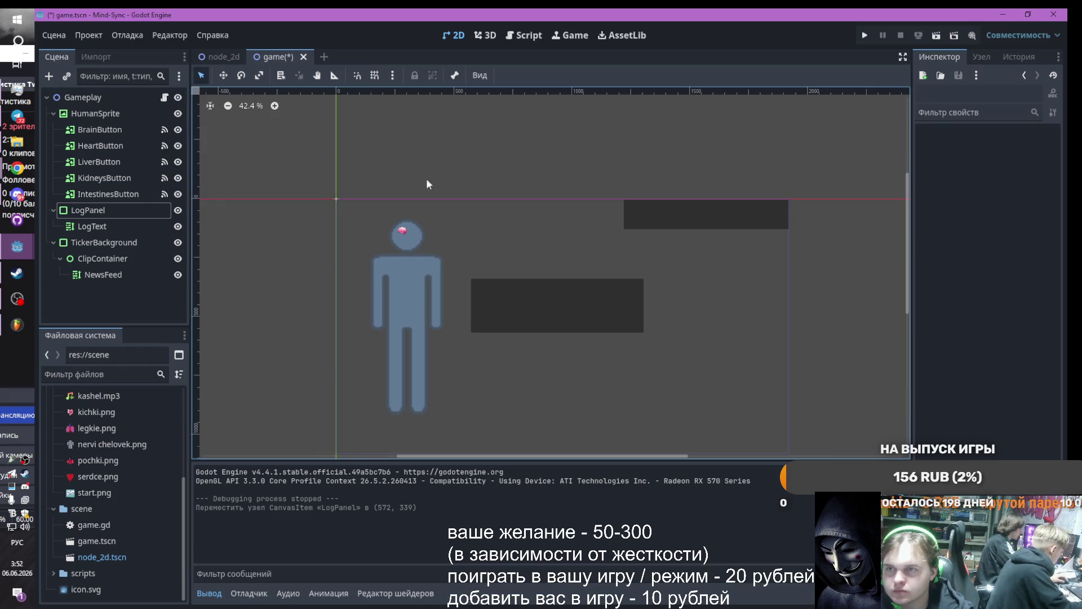
pyautogui.click(223, 76)
pyautogui.click(587, 310)
# Resize LogPanel to 402×405, making it narrower and taller
pyautogui.press('q')
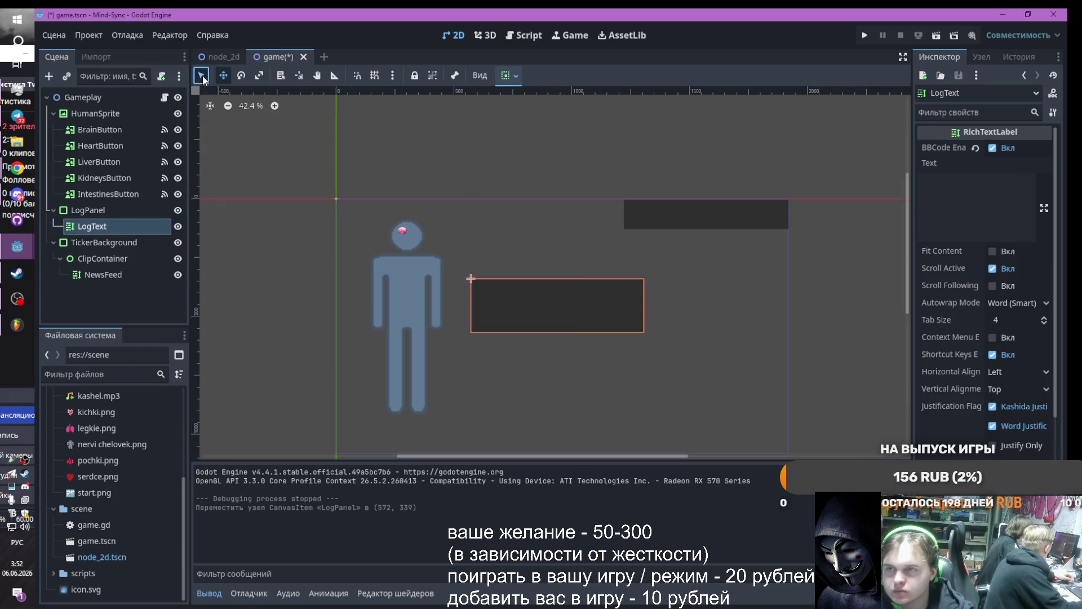
pyautogui.click(88, 210)
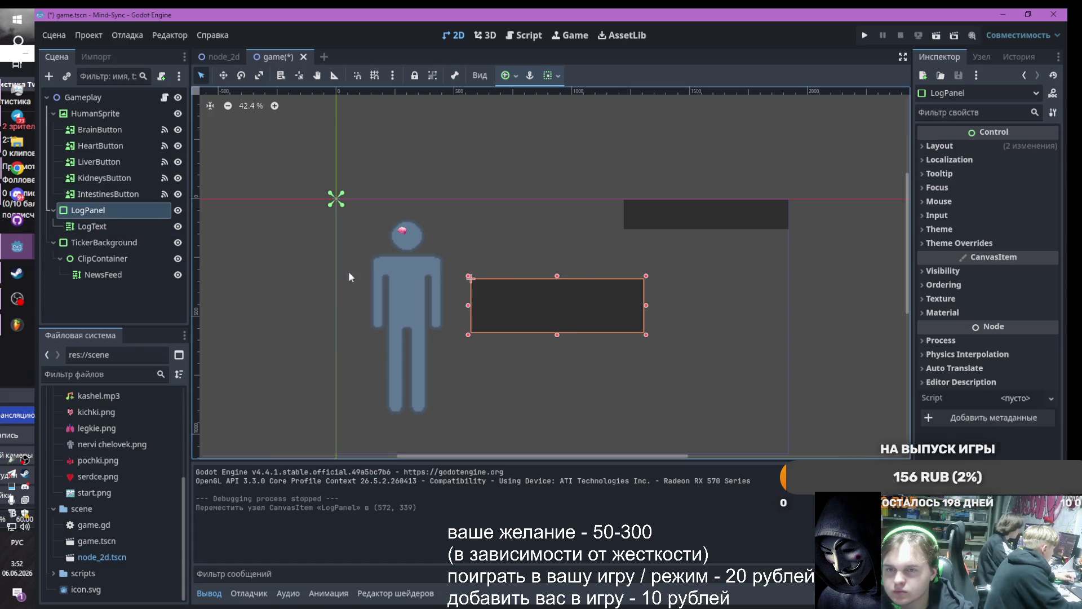
pyautogui.moveTo(645, 334)
pyautogui.mouseDown()
pyautogui.moveTo(558, 377)
pyautogui.moveTo(566, 374)
pyautogui.mouseUp()
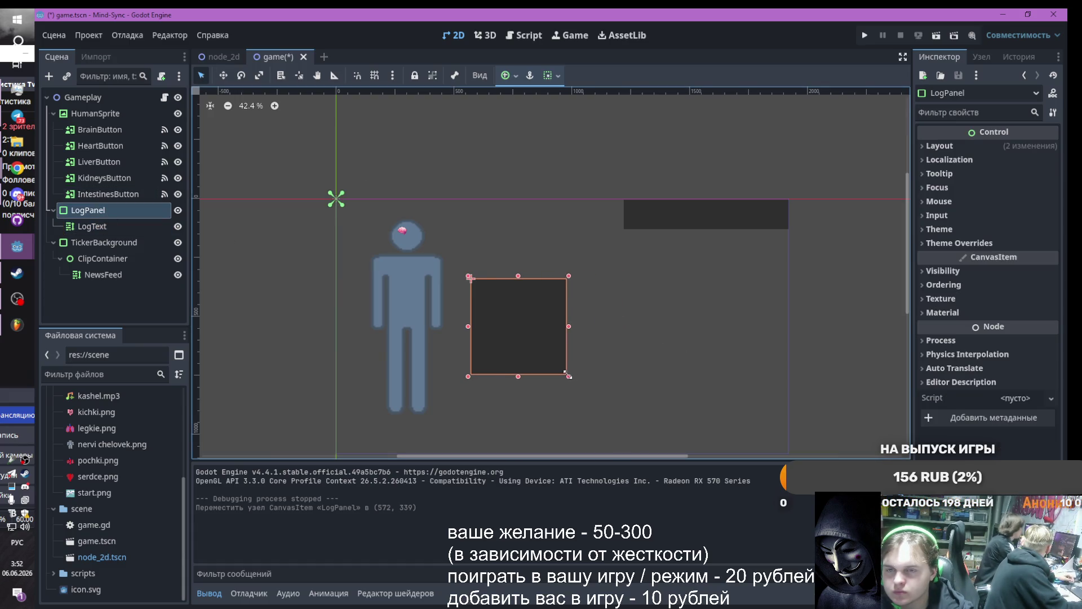
pyautogui.click(516, 312)
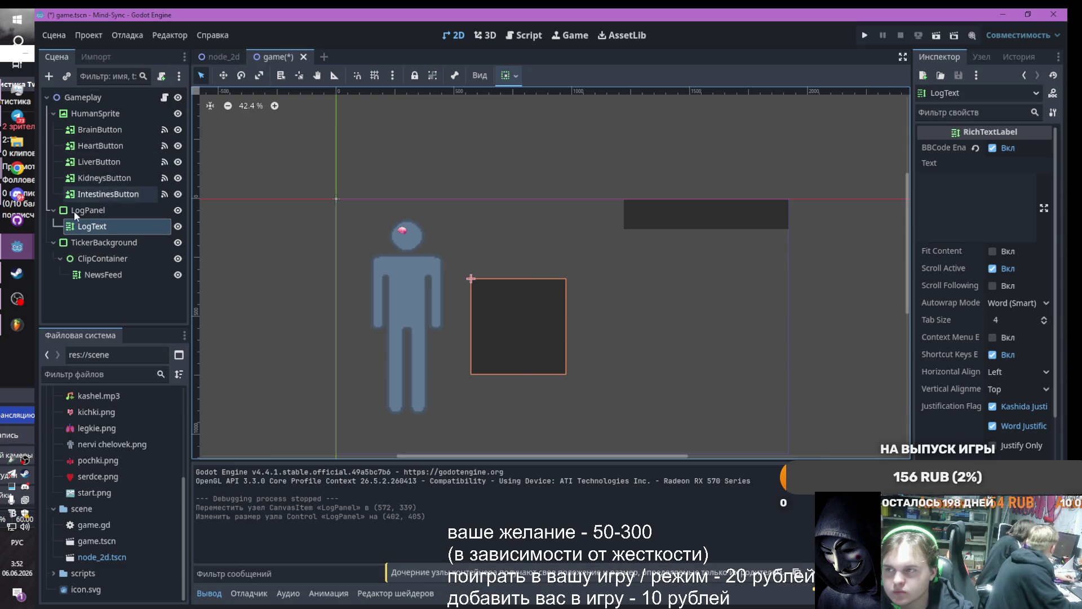
pyautogui.click(88, 209)
pyautogui.click(508, 304)
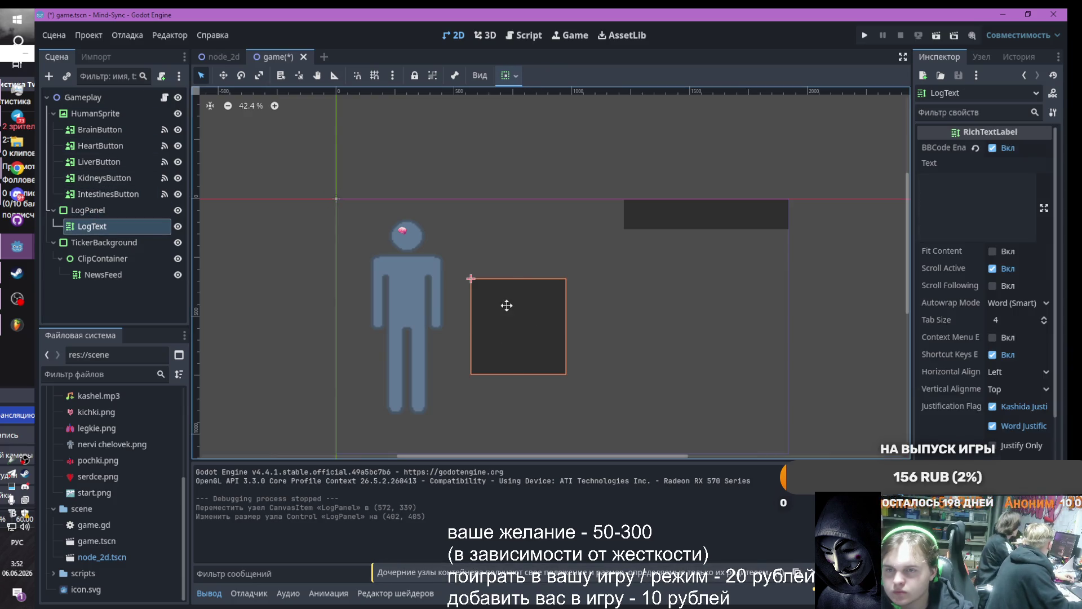
# Move LogPanel down to (607, 492), beside the figure's legs
pyautogui.click(106, 210)
pyautogui.click(223, 75)
pyautogui.moveTo(531, 333)
pyautogui.mouseDown()
pyautogui.moveTo(751, 333)
pyautogui.moveTo(754, 307)
pyautogui.moveTo(539, 342)
pyautogui.moveTo(538, 370)
pyautogui.mouseUp()
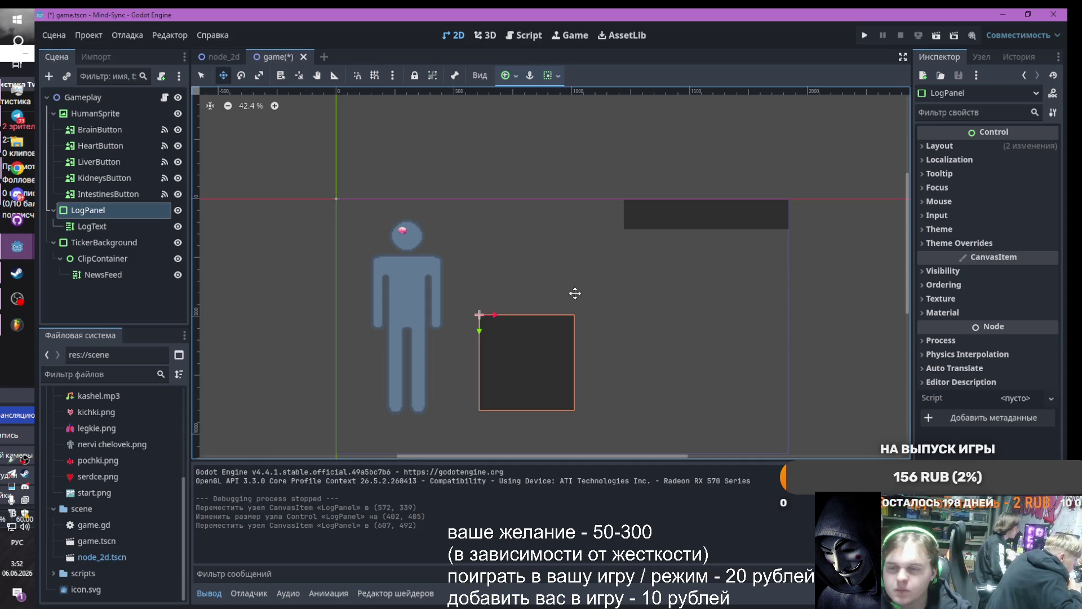
pyautogui.scroll(-2, 391, 232)
pyautogui.scroll(2, 406, 292)
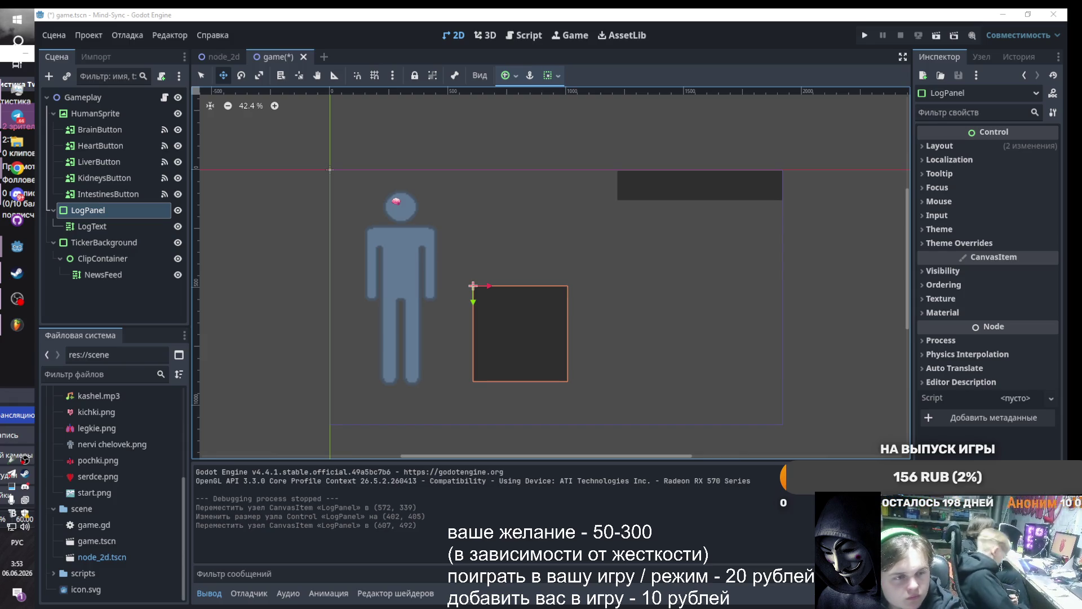
pyautogui.hotkey('alt', 'shift')
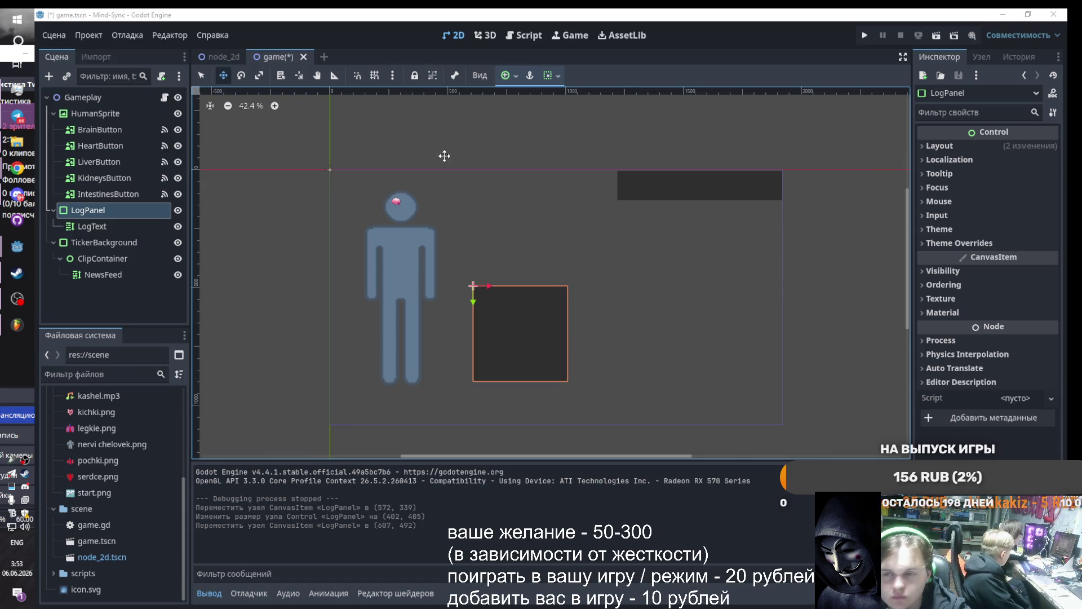
# Copy heartmodel1.png from the desktop game.jam folder into the project's models folder
pyautogui.click(17, 141)
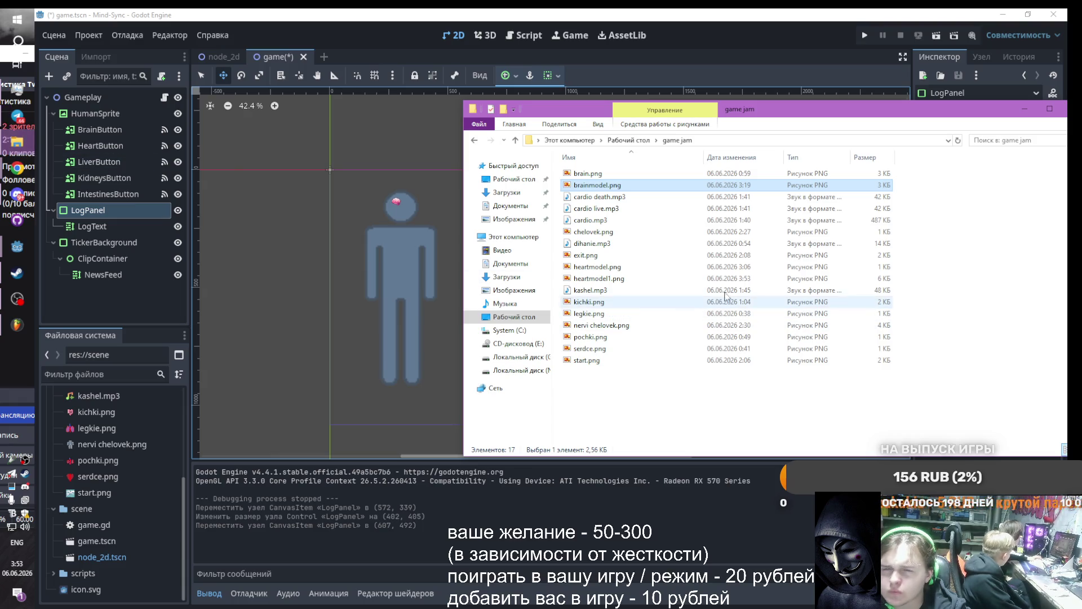
pyautogui.click(618, 276)
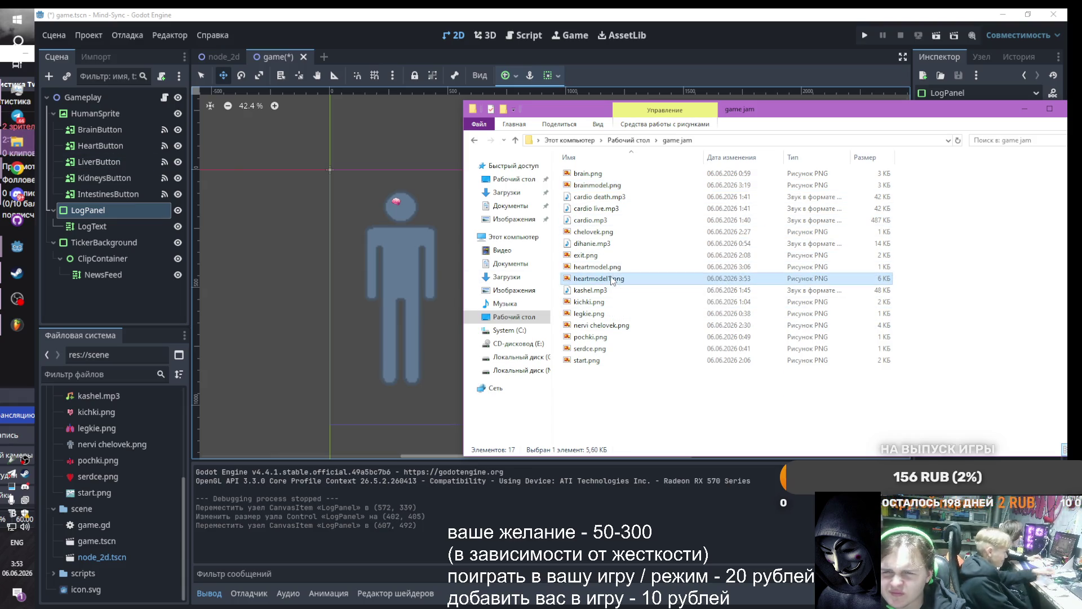
pyautogui.scroll(2, 115, 492)
pyautogui.scroll(4, 115, 493)
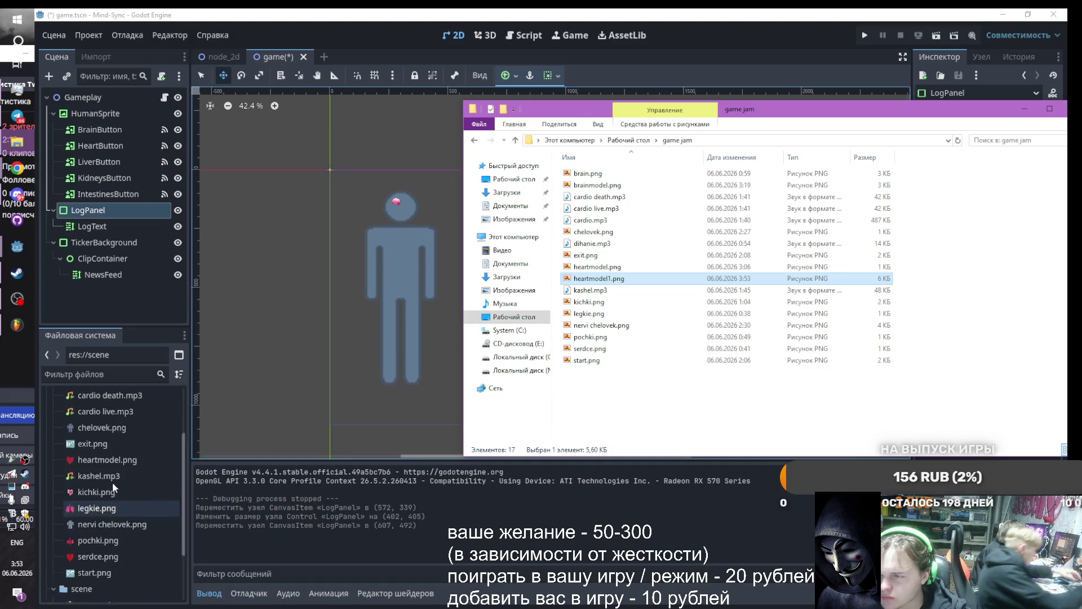
pyautogui.moveTo(604, 280)
pyautogui.mouseDown()
pyautogui.moveTo(127, 427)
pyautogui.moveTo(80, 409)
pyautogui.mouseUp()
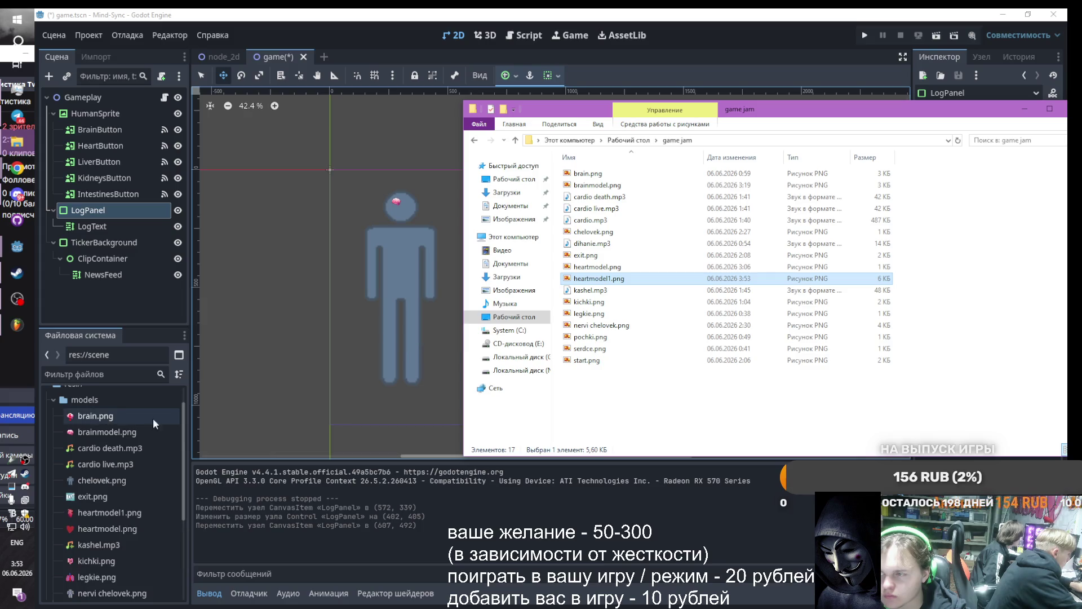
pyautogui.click(101, 145)
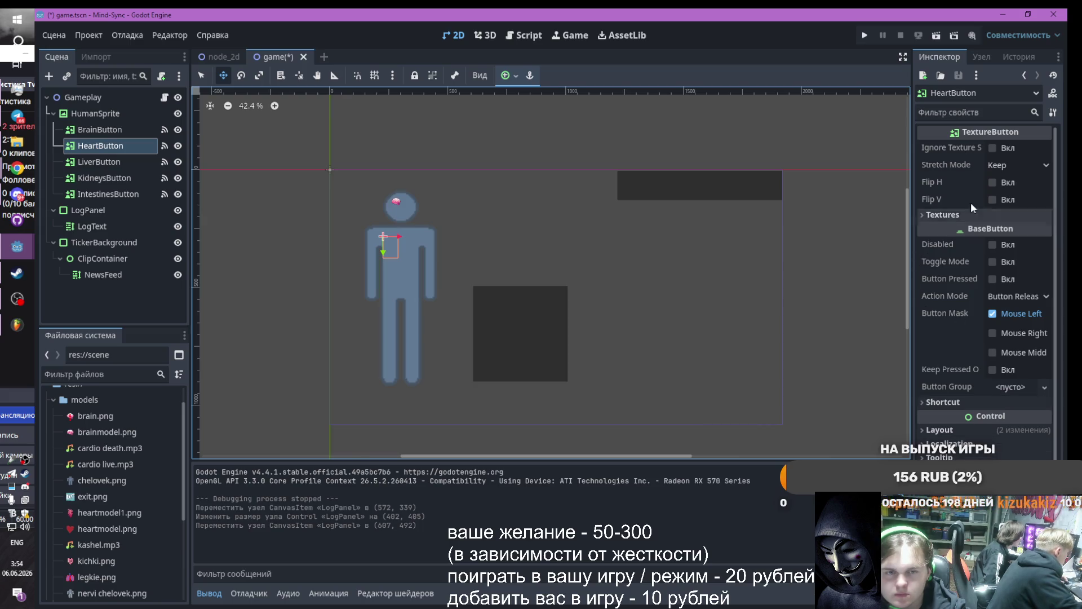
# Filter the Inspector by 'tex' and quick-load heartmodel1.png as HeartButton's Normal texture
pyautogui.click(959, 112)
pyautogui.write('tex')
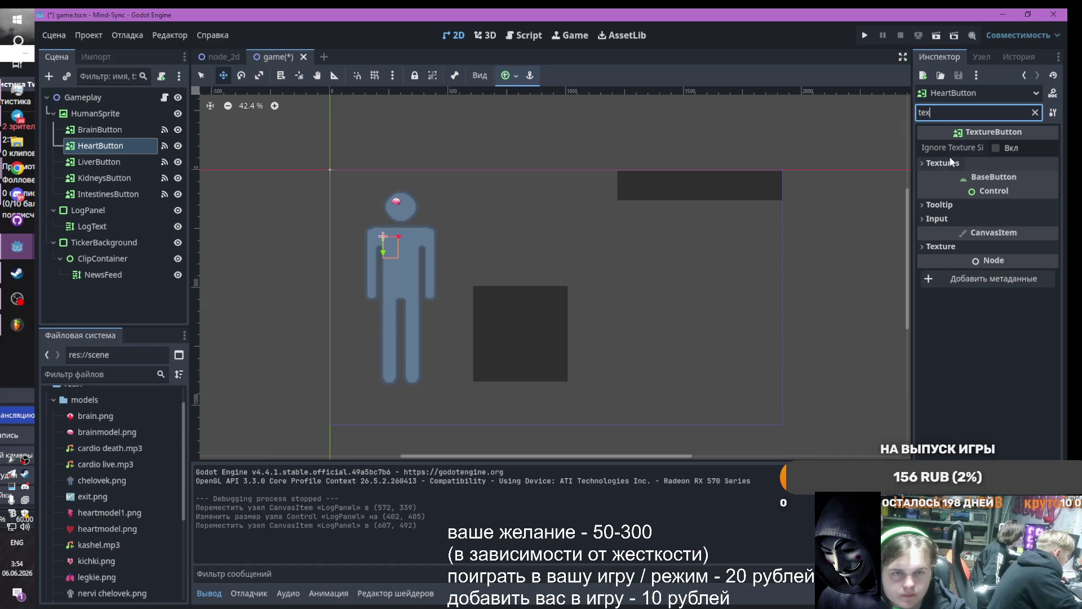
pyautogui.click(920, 162)
pyautogui.click(1018, 179)
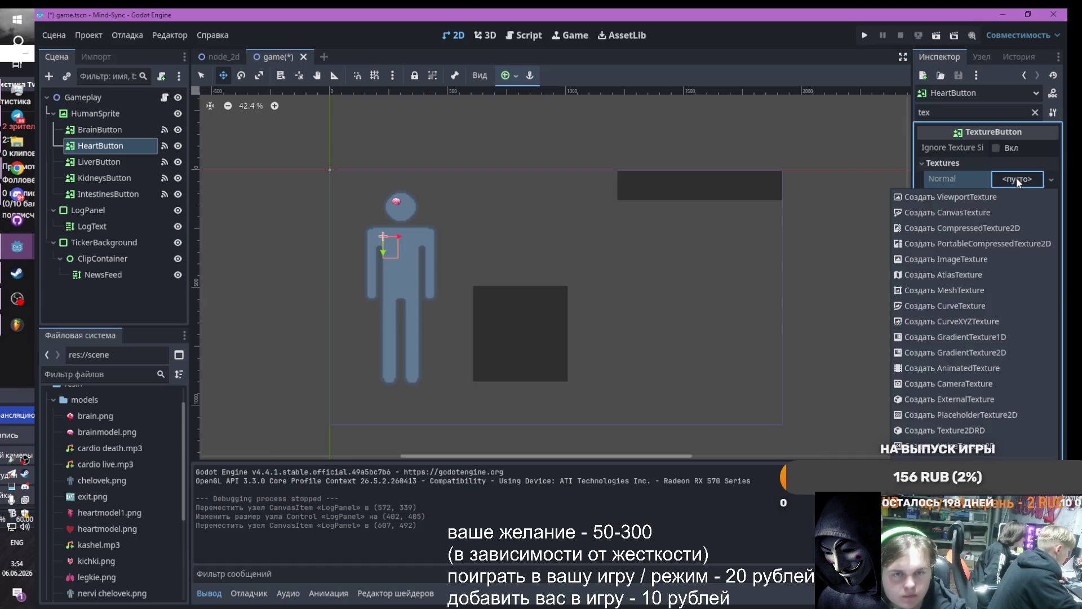
pyautogui.click(959, 451)
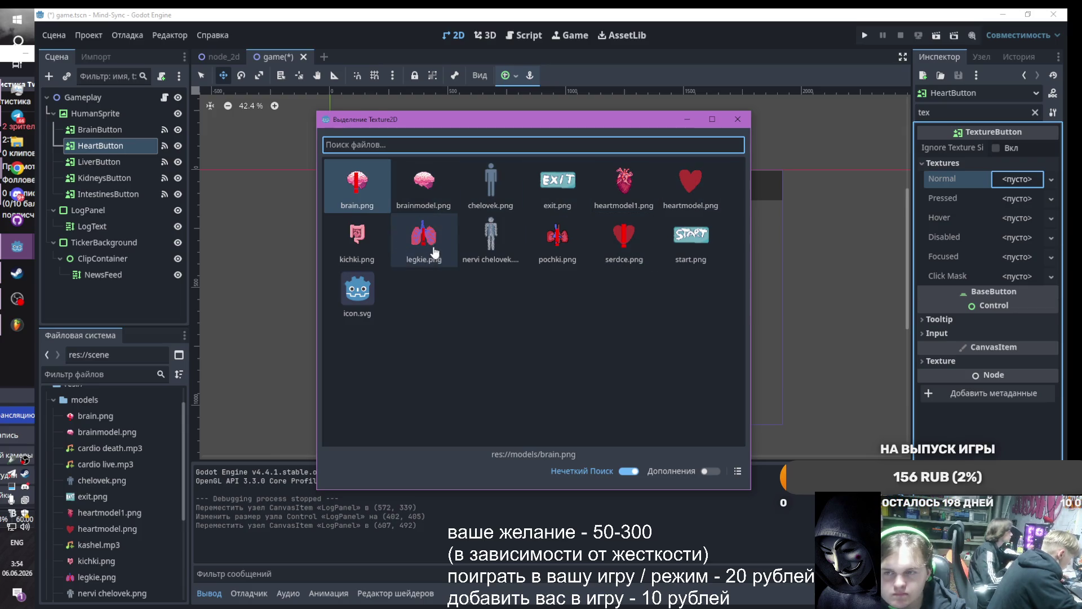
pyautogui.doubleClick(654, 186)
pyautogui.scroll(3, 389, 248)
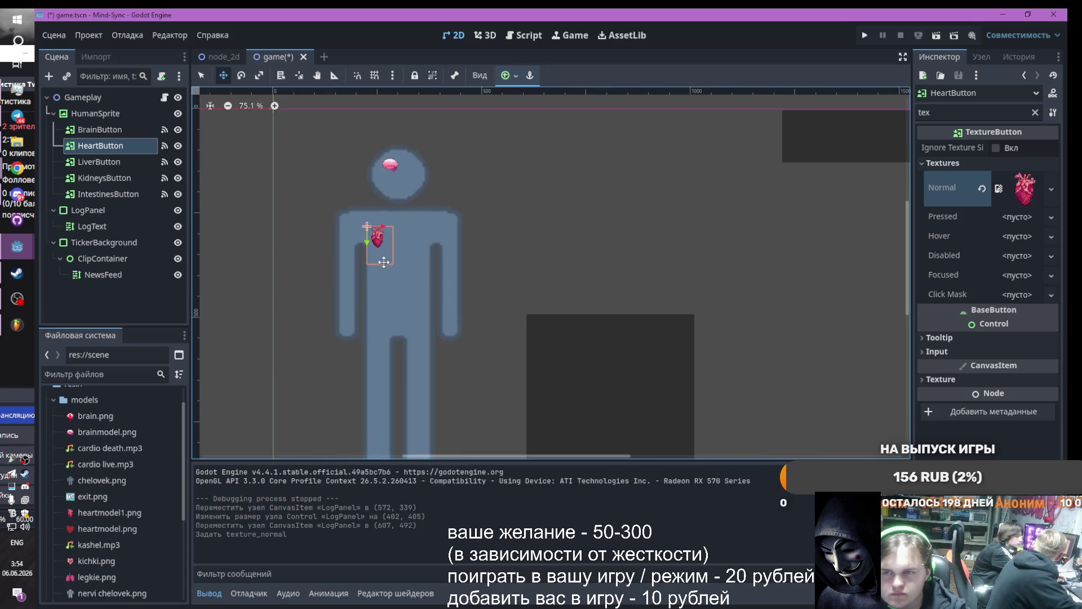
# Resize the heart button to about 50 by 62, then nudge and enlarge it on the chest
pyautogui.press('q')
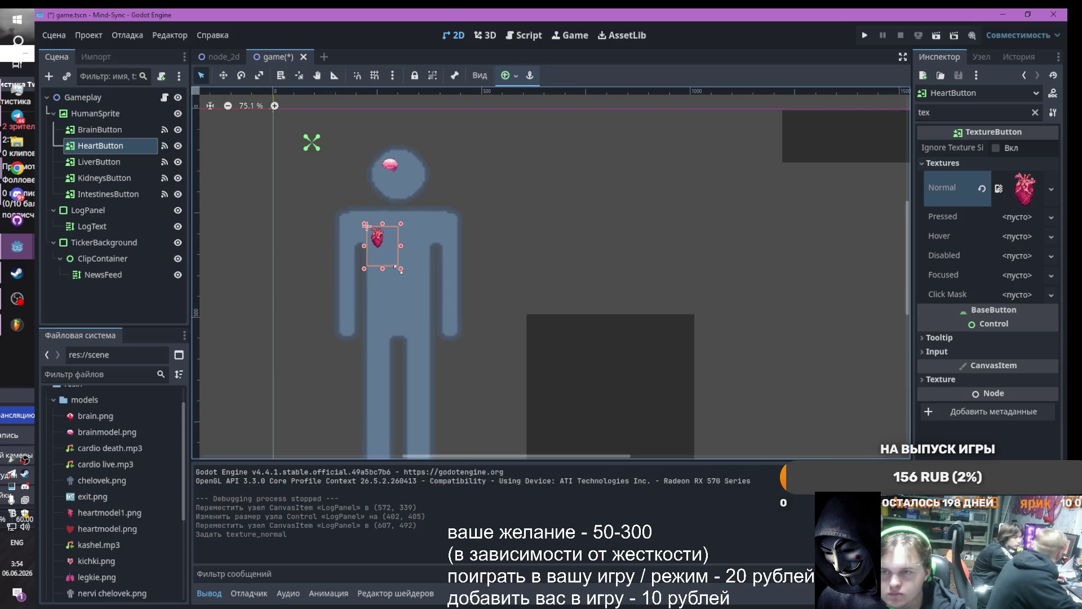
pyautogui.moveTo(396, 266); pyautogui.dragTo(391, 255)
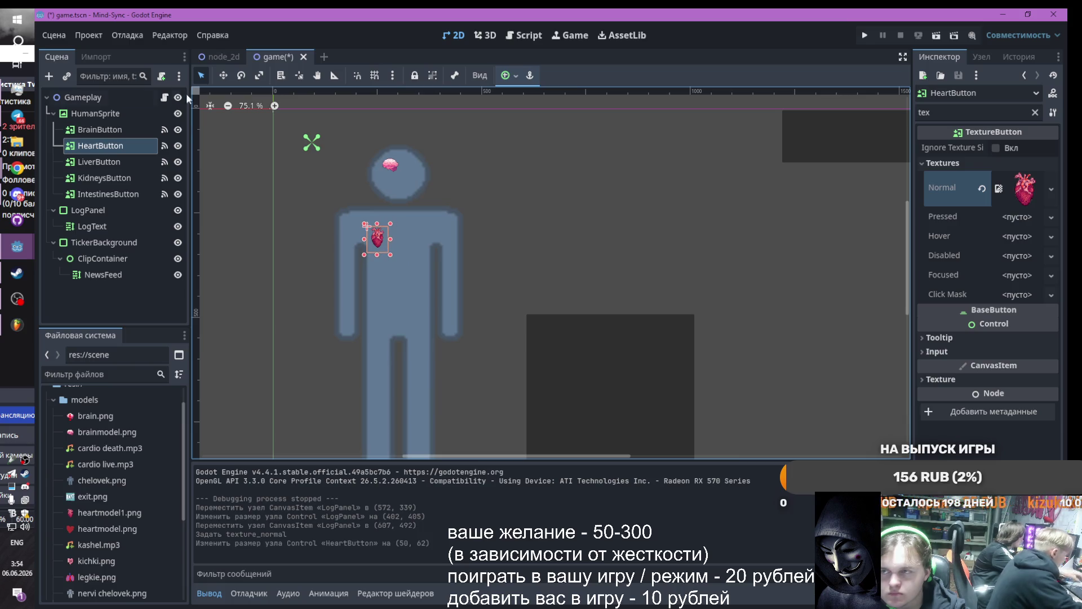
pyautogui.click(220, 78)
pyautogui.moveTo(263, 85); pyautogui.dragTo(266, 86)
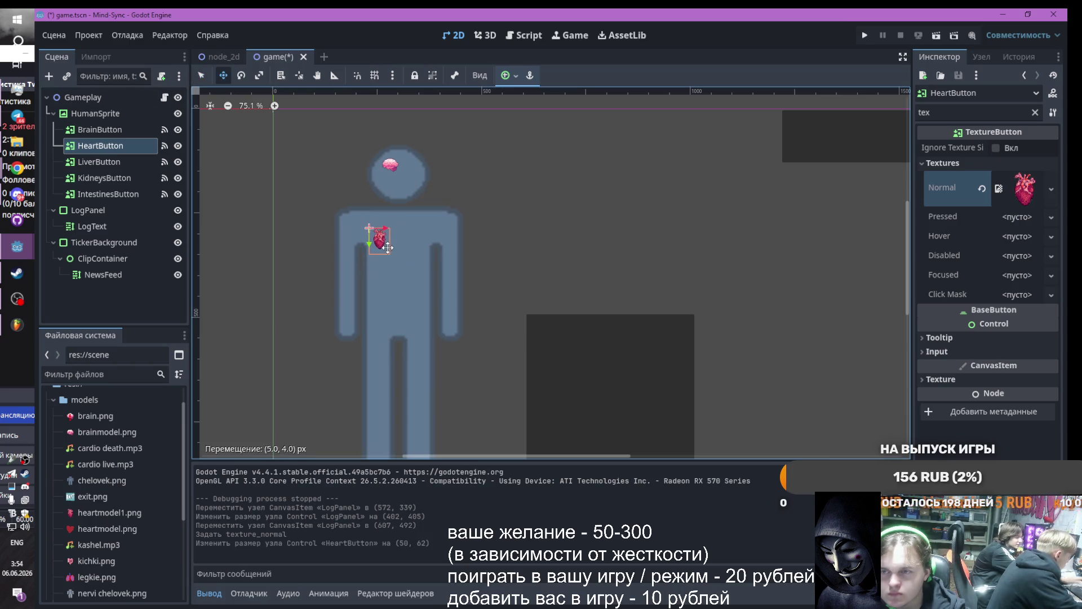
pyautogui.click(259, 75)
pyautogui.moveTo(386, 247); pyautogui.dragTo(404, 258)
pyautogui.press('q')
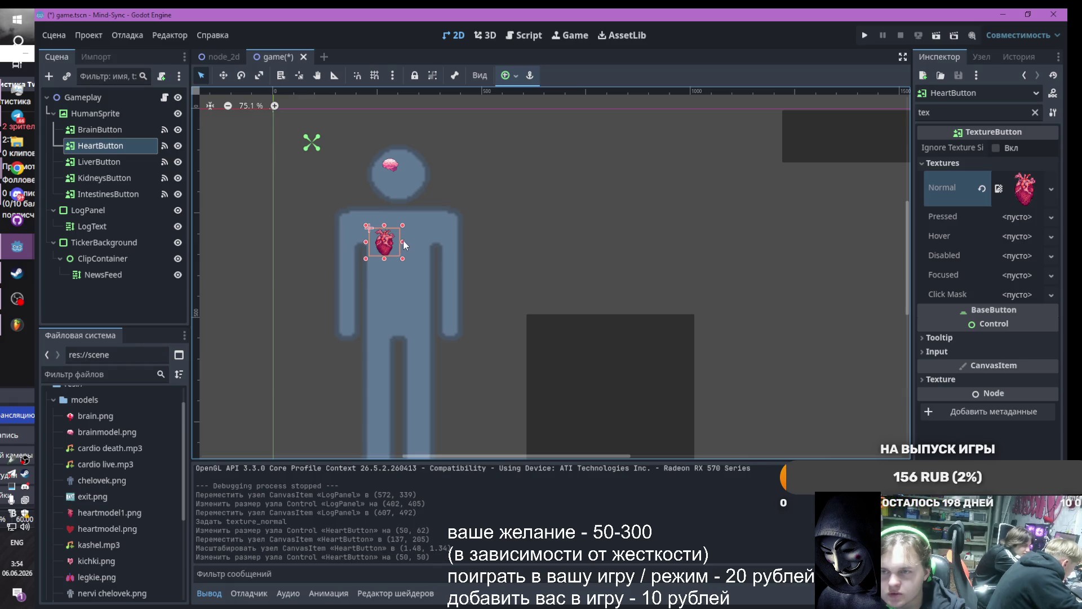
pyautogui.moveTo(364, 224); pyautogui.dragTo(372, 228)
pyautogui.hotkey('ctrl', 'z')
pyautogui.click(370, 228)
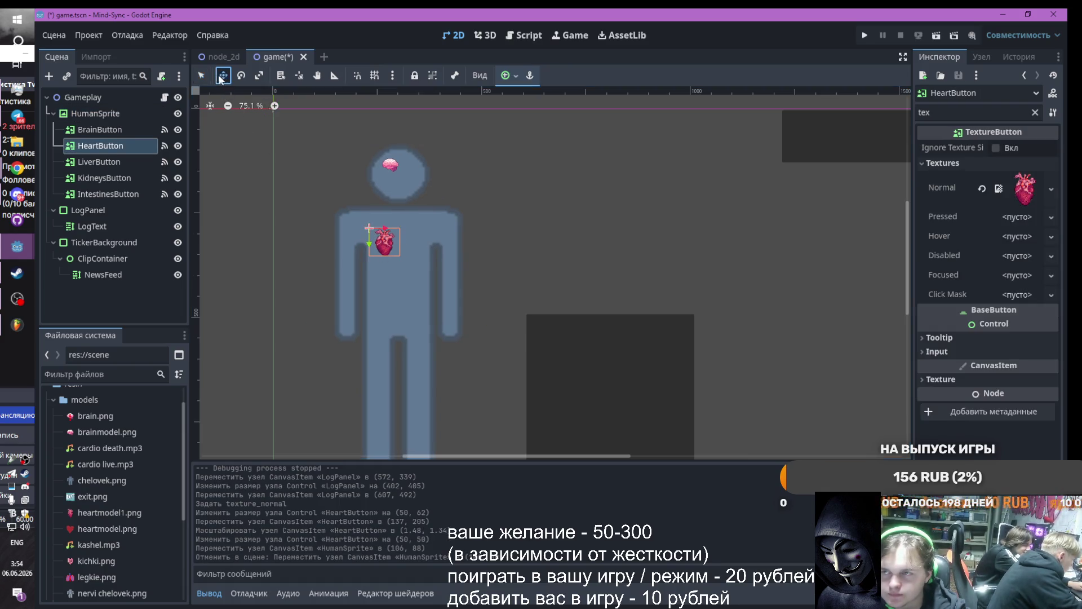
pyautogui.moveTo(366, 225)
pyautogui.mouseDown()
pyautogui.moveTo(357, 218)
pyautogui.moveTo(368, 227)
pyautogui.mouseUp()
pyautogui.scroll(3, 368, 249)
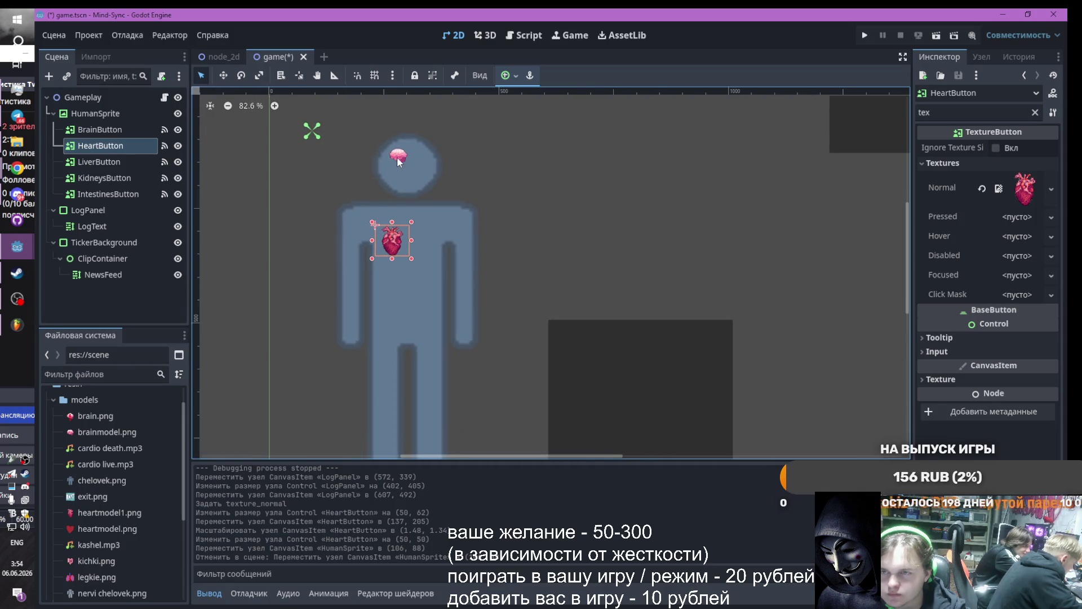
# Shrink the brain button's box, then scale it larger and shift it up-left inside the head
pyautogui.click(399, 159)
pyautogui.moveTo(430, 178)
pyautogui.mouseDown()
pyautogui.moveTo(396, 156)
pyautogui.moveTo(407, 158)
pyautogui.mouseUp()
pyautogui.click(228, 79)
pyautogui.click(199, 75)
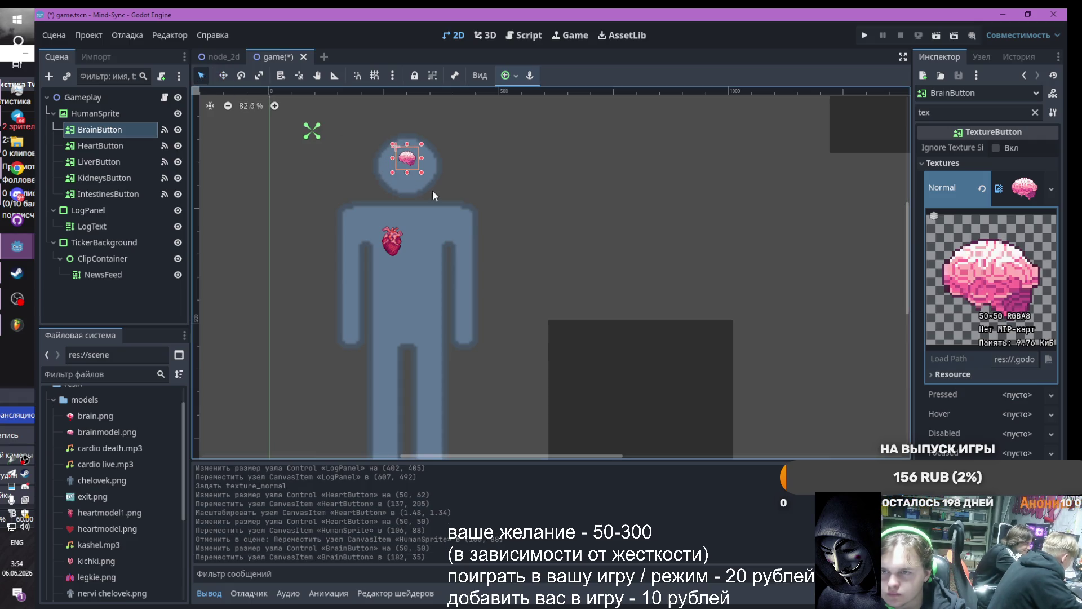
pyautogui.click(393, 248)
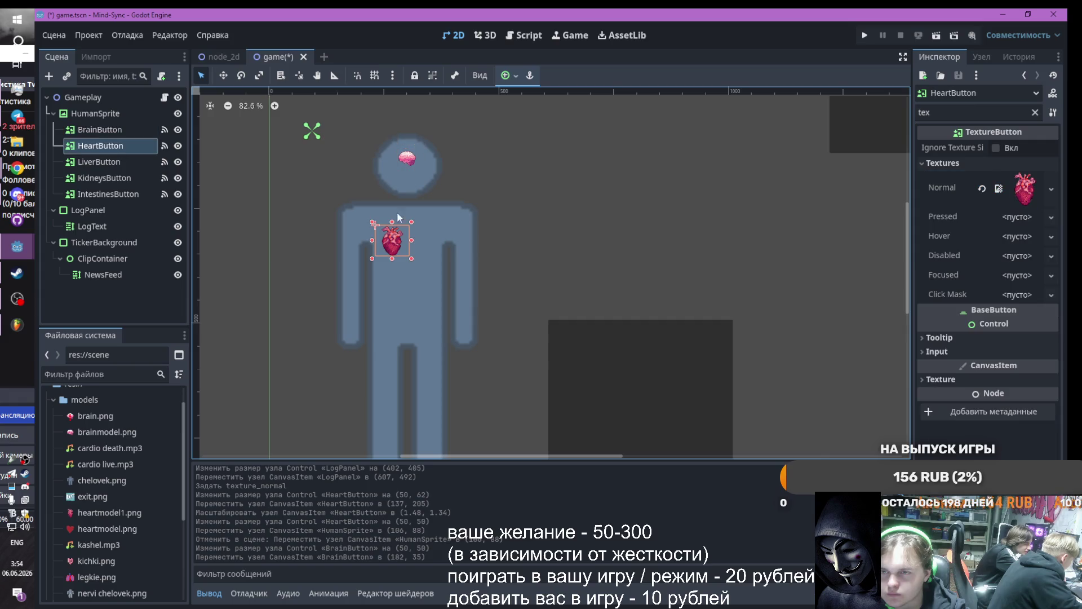
pyautogui.click(407, 158)
pyautogui.click(258, 77)
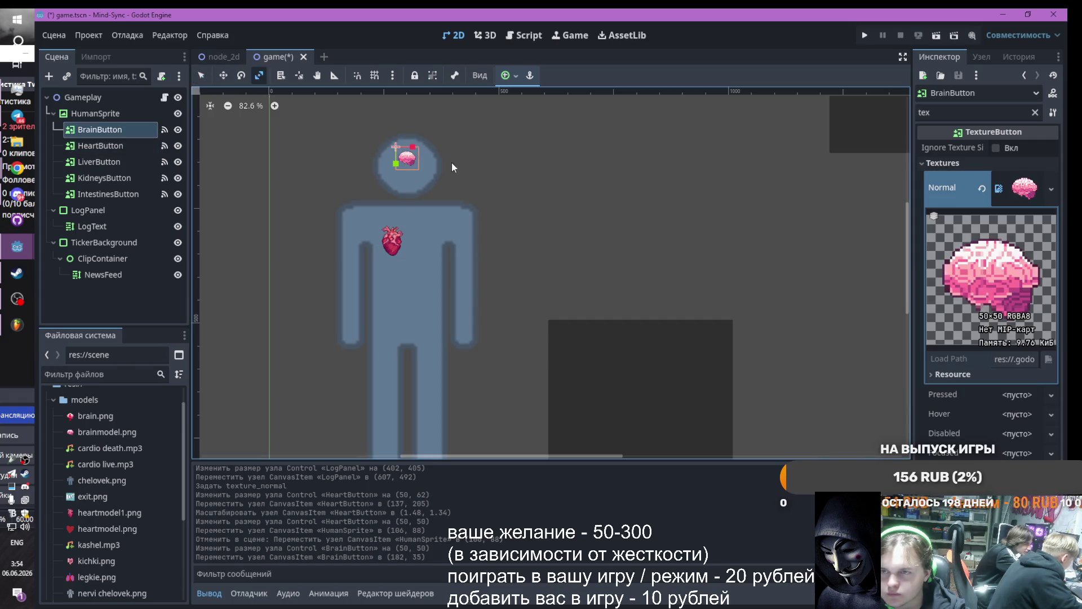
pyautogui.moveTo(409, 159)
pyautogui.mouseDown()
pyautogui.moveTo(412, 229)
pyautogui.moveTo(425, 158)
pyautogui.moveTo(442, 158)
pyautogui.moveTo(409, 161)
pyautogui.mouseUp()
pyautogui.click(229, 77)
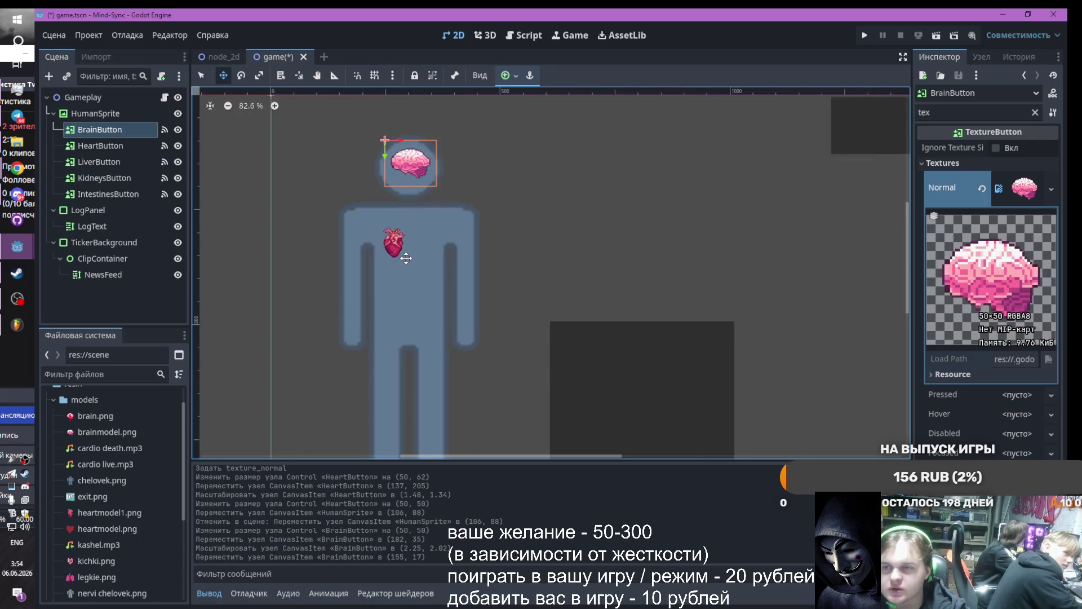
pyautogui.scroll(1, 403, 248)
pyautogui.click(93, 146)
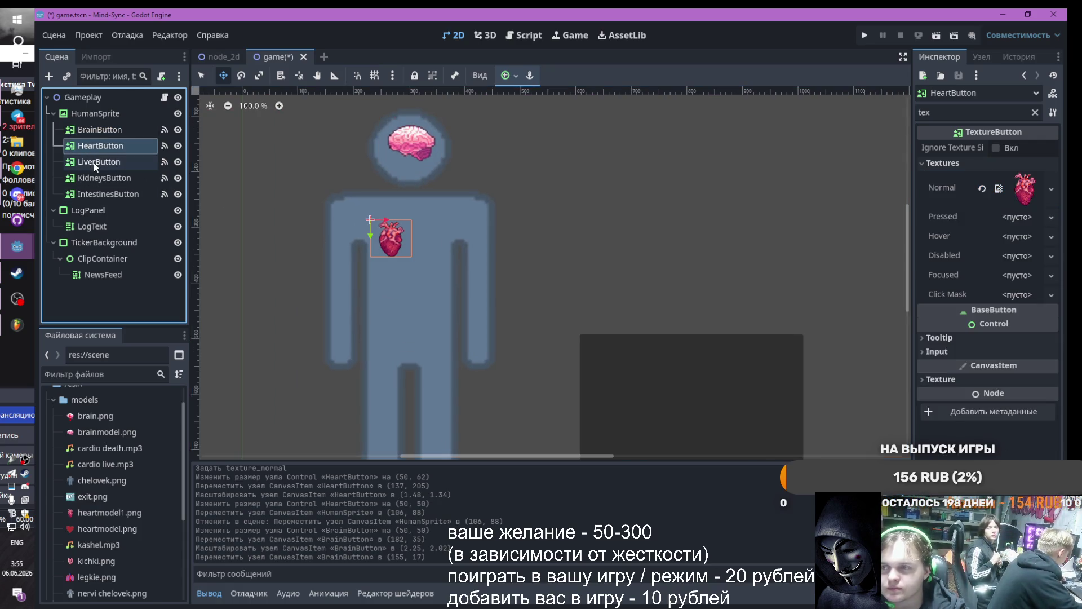
pyautogui.click(90, 162)
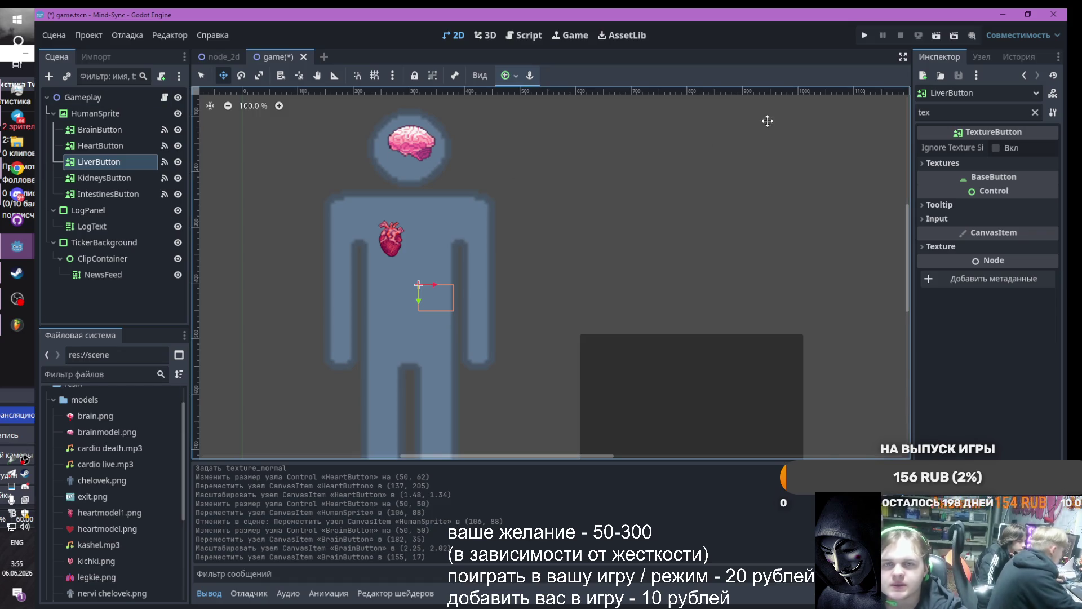
# Save and run the game, start it, and try mutating organs including the heart
pyautogui.click(865, 36)
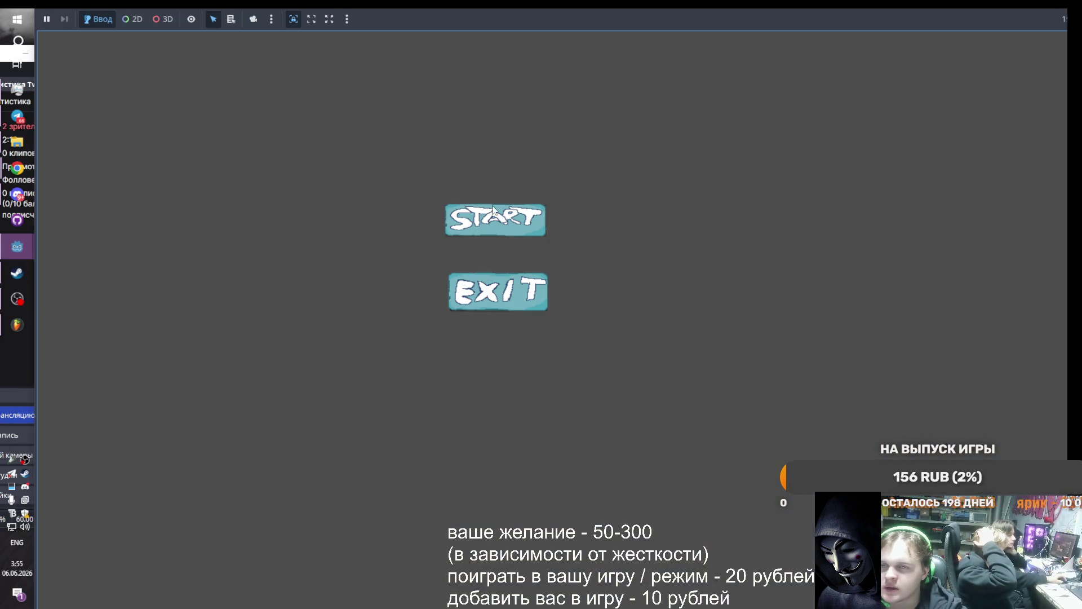
pyautogui.click(493, 217)
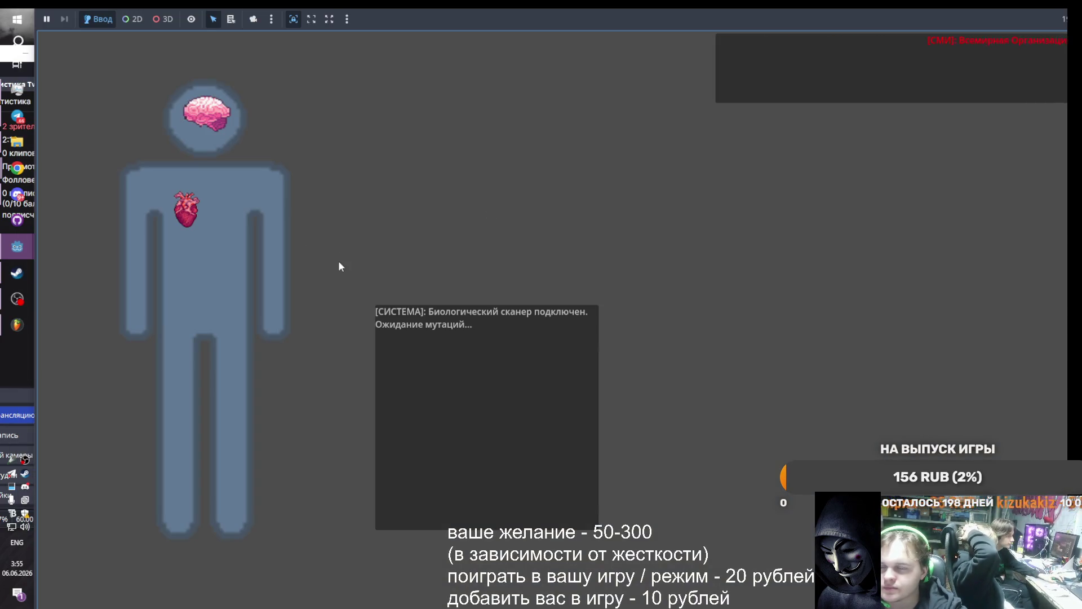
pyautogui.click(208, 301)
pyautogui.click(208, 301)
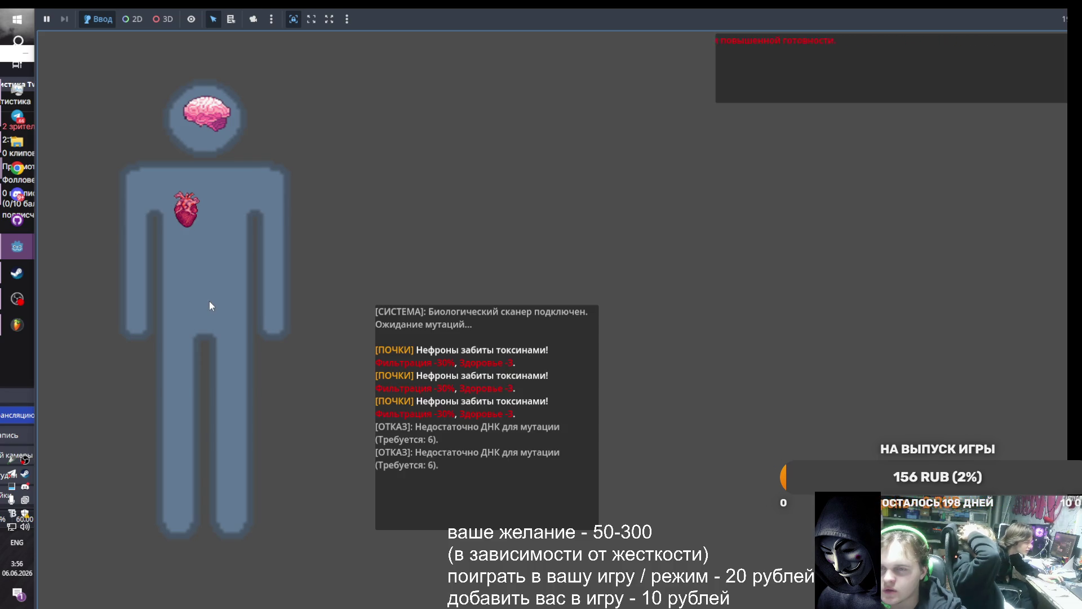
pyautogui.click(209, 301)
pyautogui.click(209, 301)
pyautogui.click(210, 301)
pyautogui.click(210, 301)
pyautogui.click(211, 116)
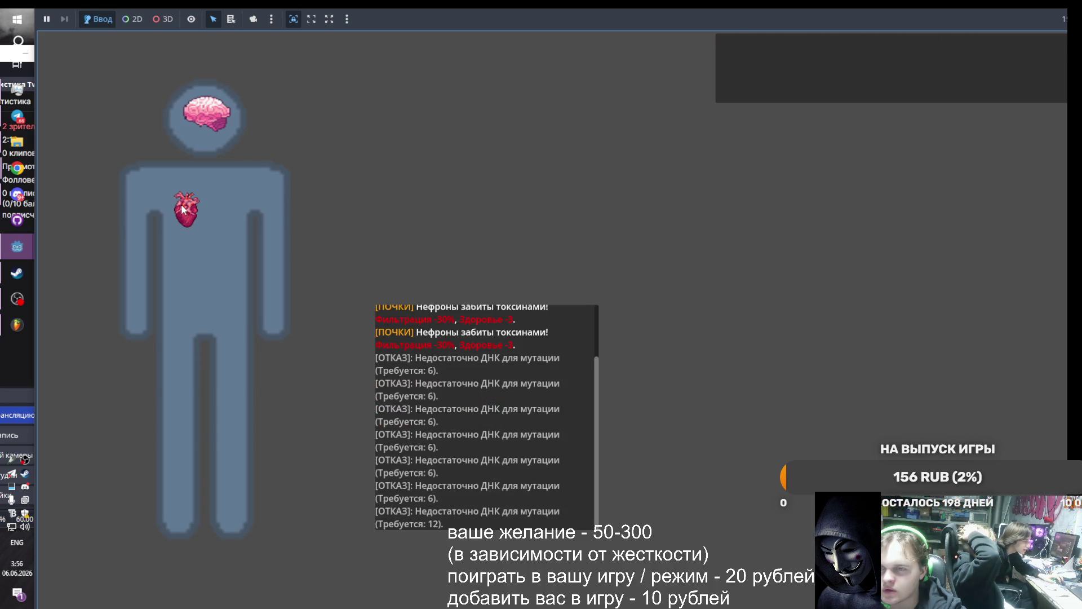
# Return to the Godot editor from the running game
pyautogui.moveTo(17, 246)
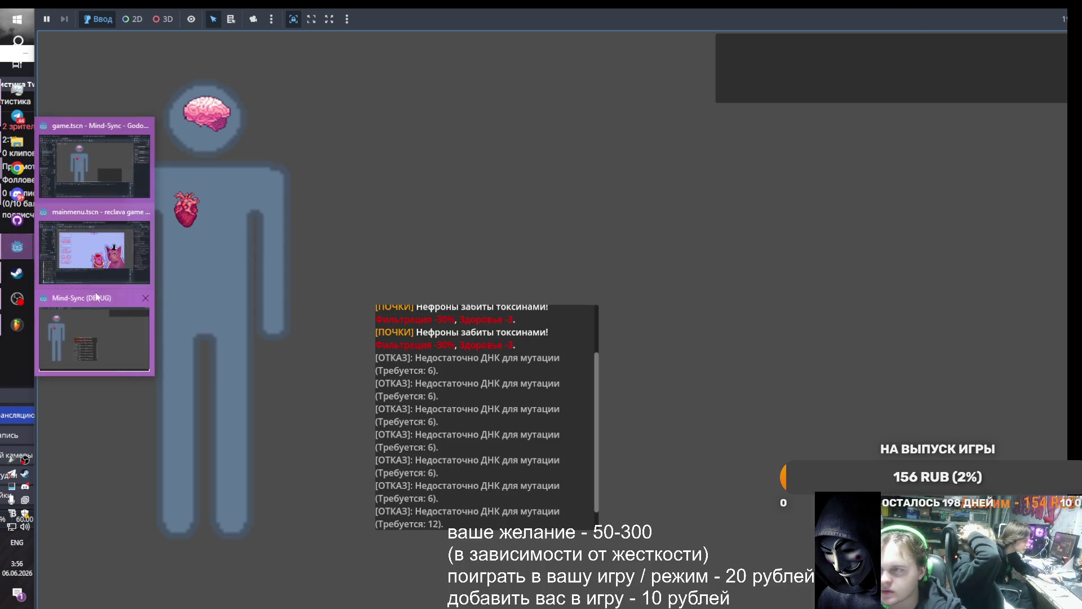
pyautogui.click(90, 315)
pyautogui.scroll(-5, 608, 245)
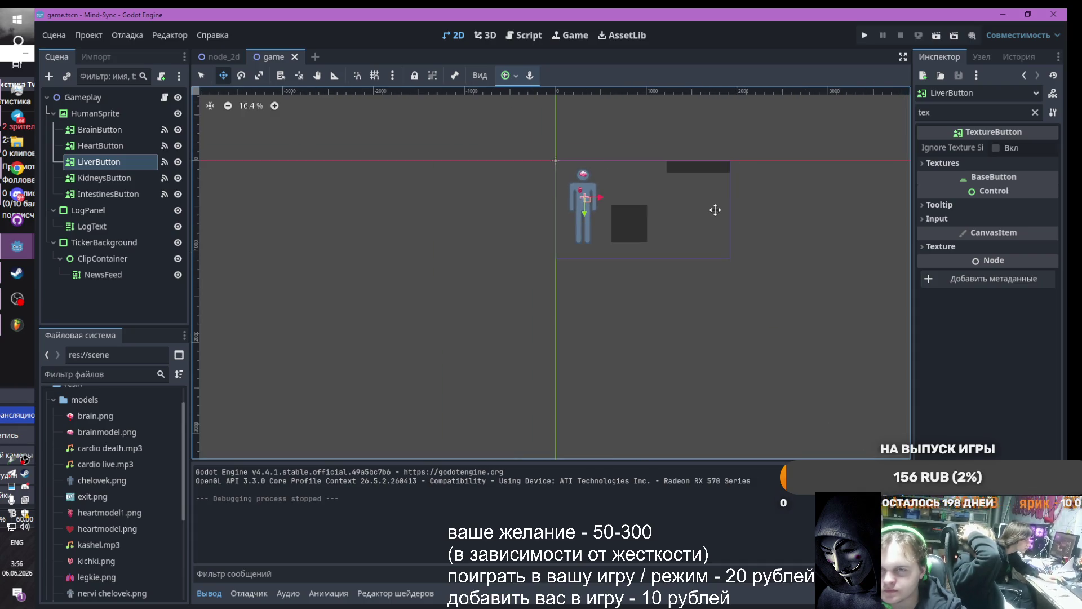
pyautogui.scroll(-1, 712, 210)
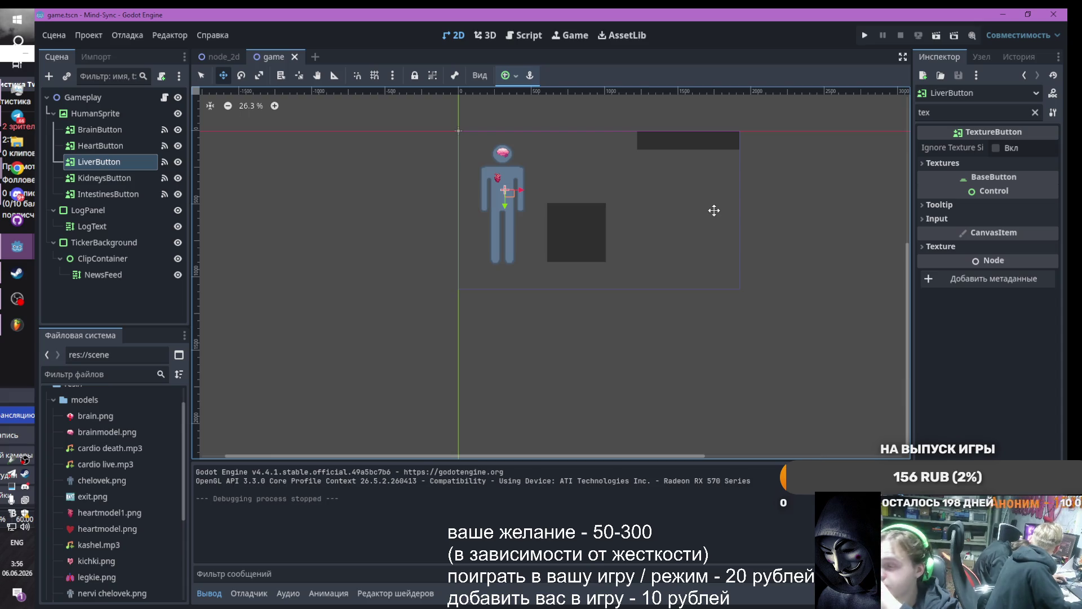
pyautogui.moveTo(17, 168)
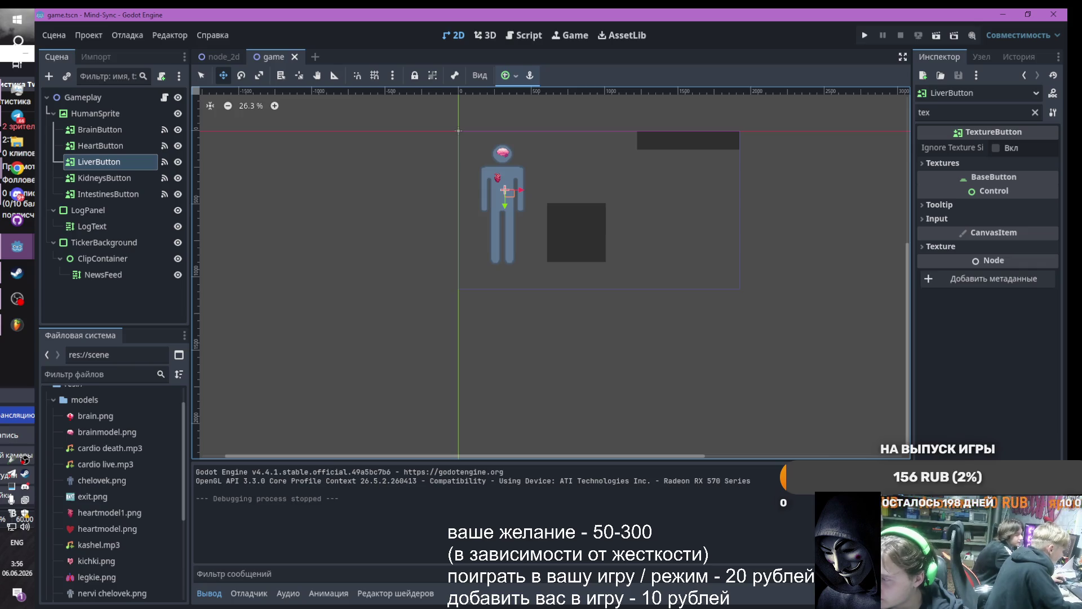
pyautogui.click(16, 167)
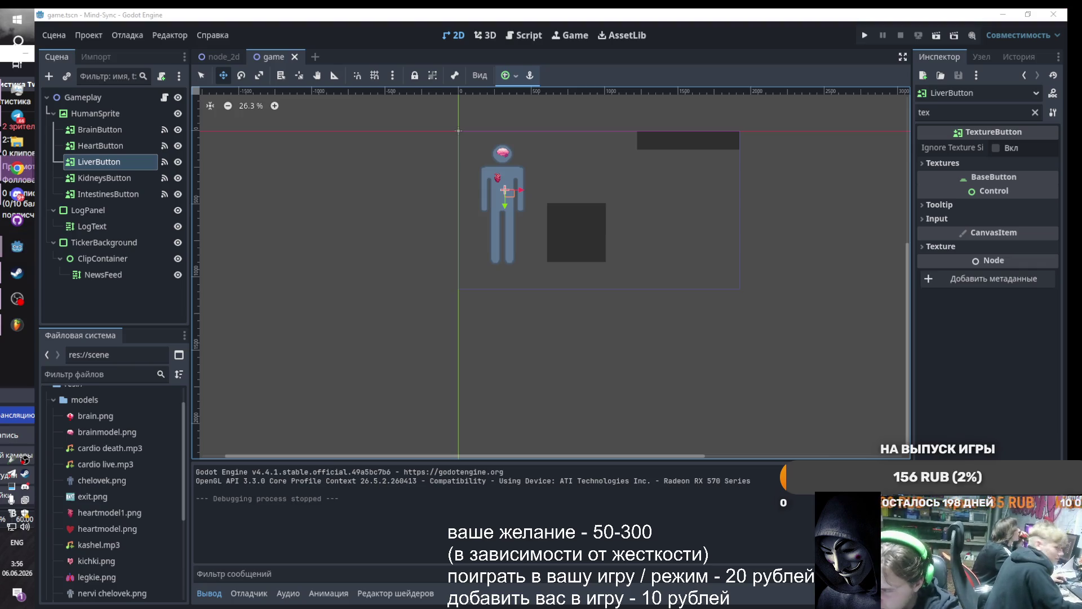
pyautogui.hotkey('alt', 'shift')
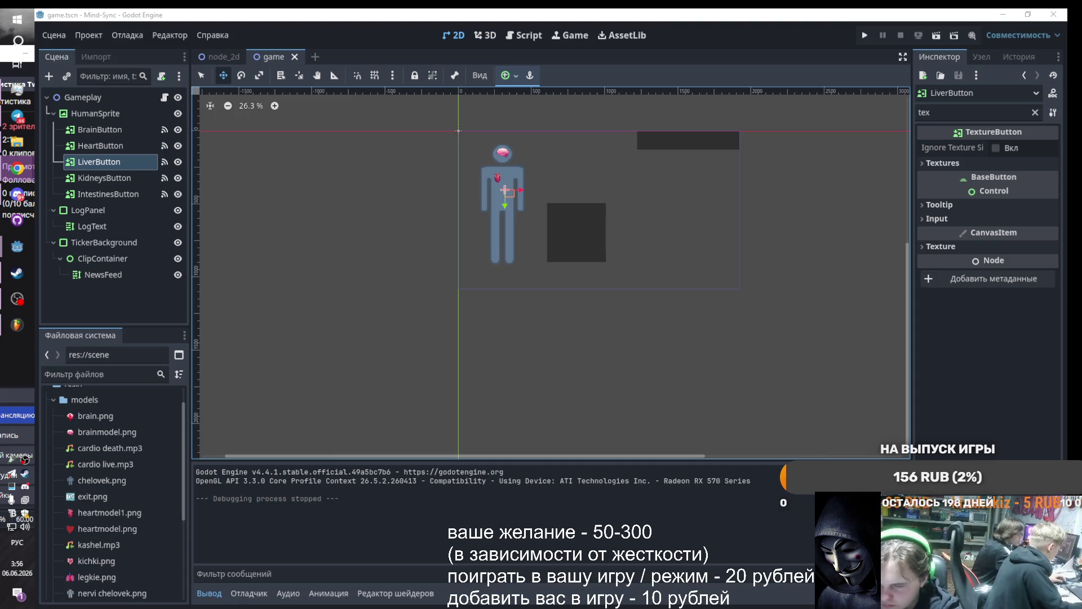
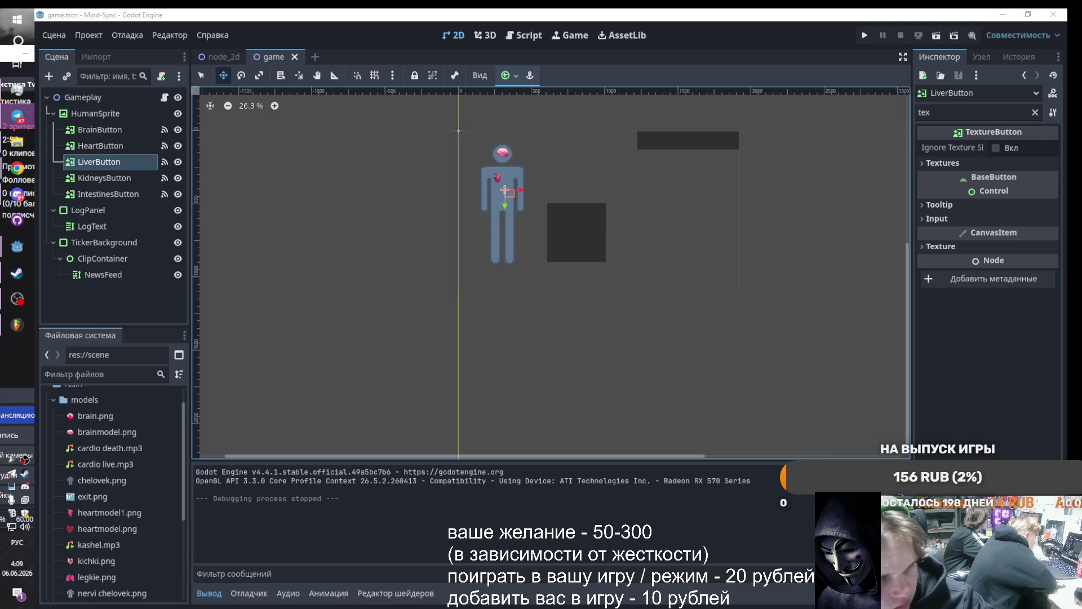
# Import kish.png from the game jam folder into res://models and select IntestinesButton
pyautogui.click(17, 141)
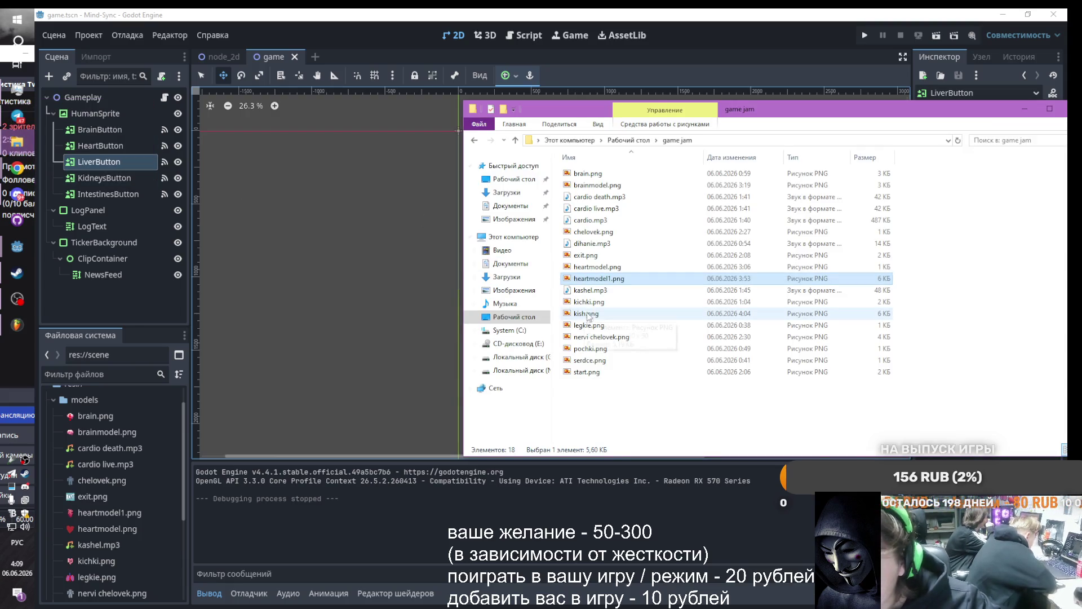
pyautogui.moveTo(590, 316)
pyautogui.mouseDown()
pyautogui.moveTo(110, 420)
pyautogui.moveTo(86, 402)
pyautogui.moveTo(67, 404)
pyautogui.mouseUp()
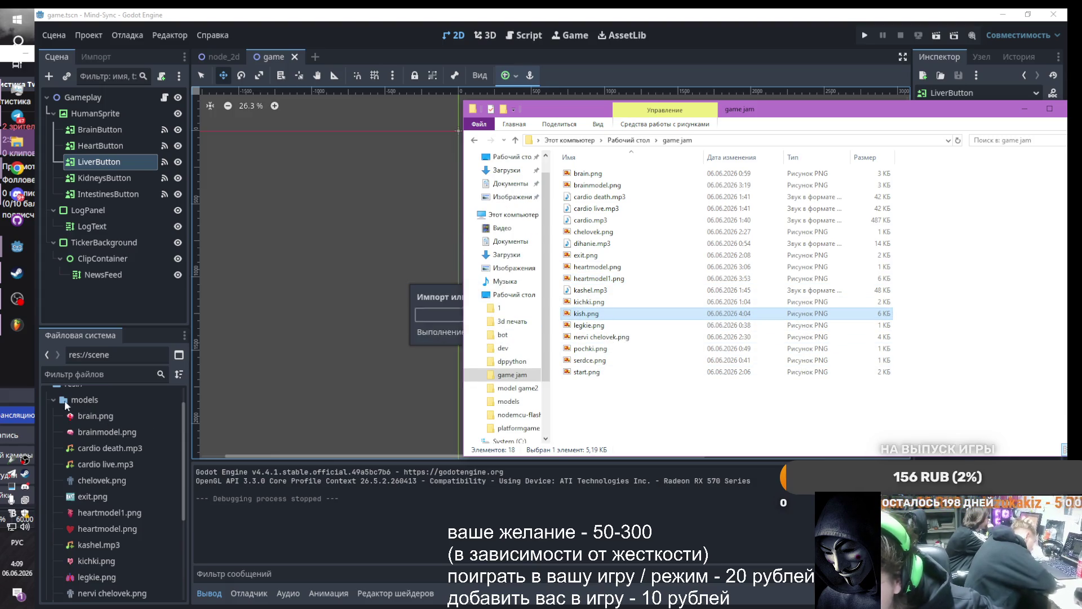
pyautogui.click(121, 194)
pyautogui.click(121, 178)
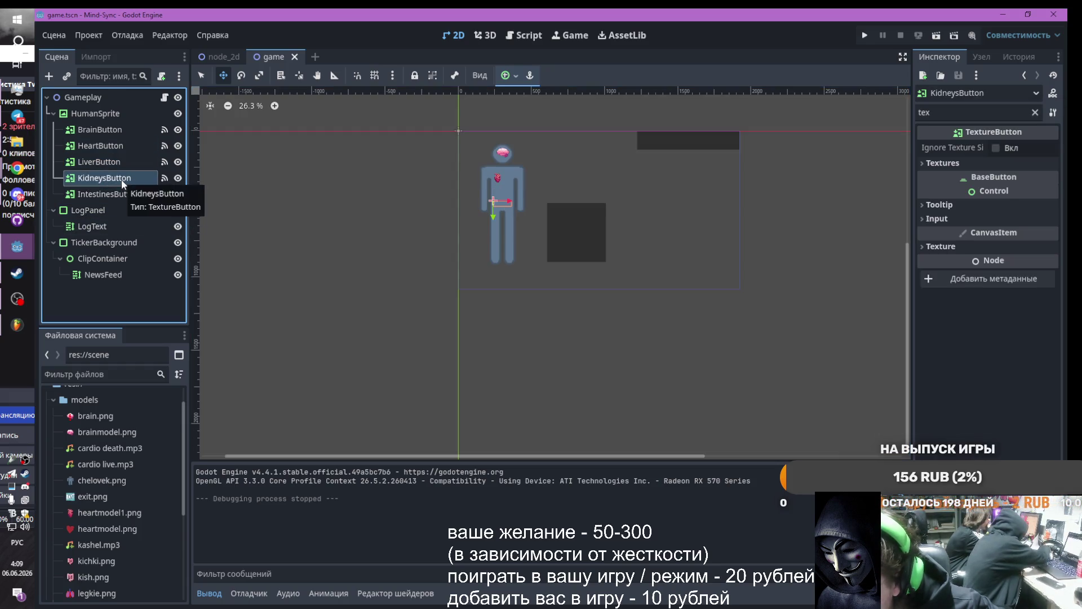
pyautogui.click(113, 162)
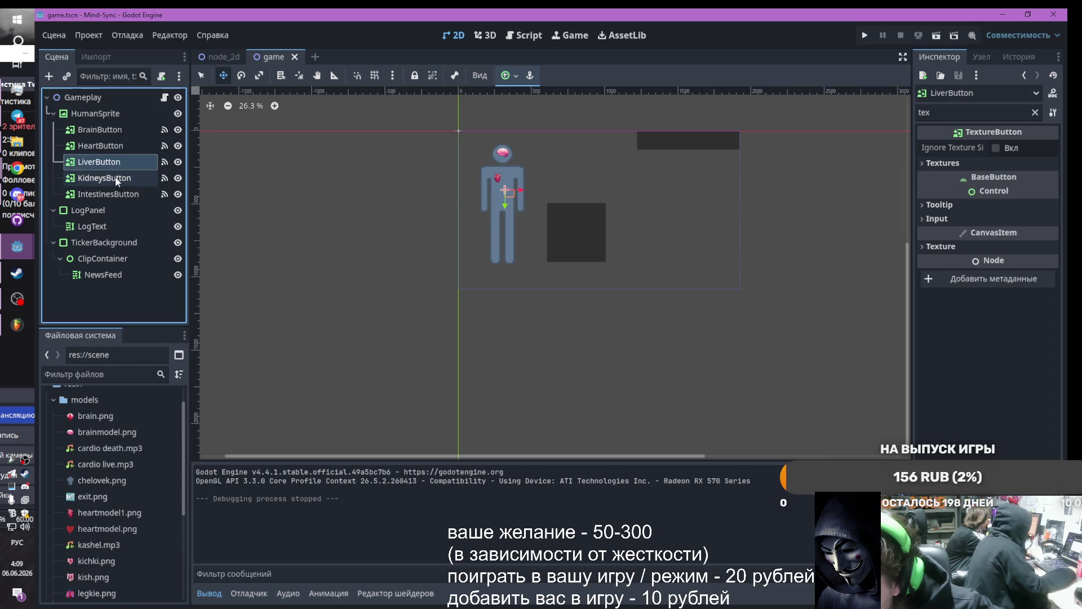
pyautogui.click(121, 192)
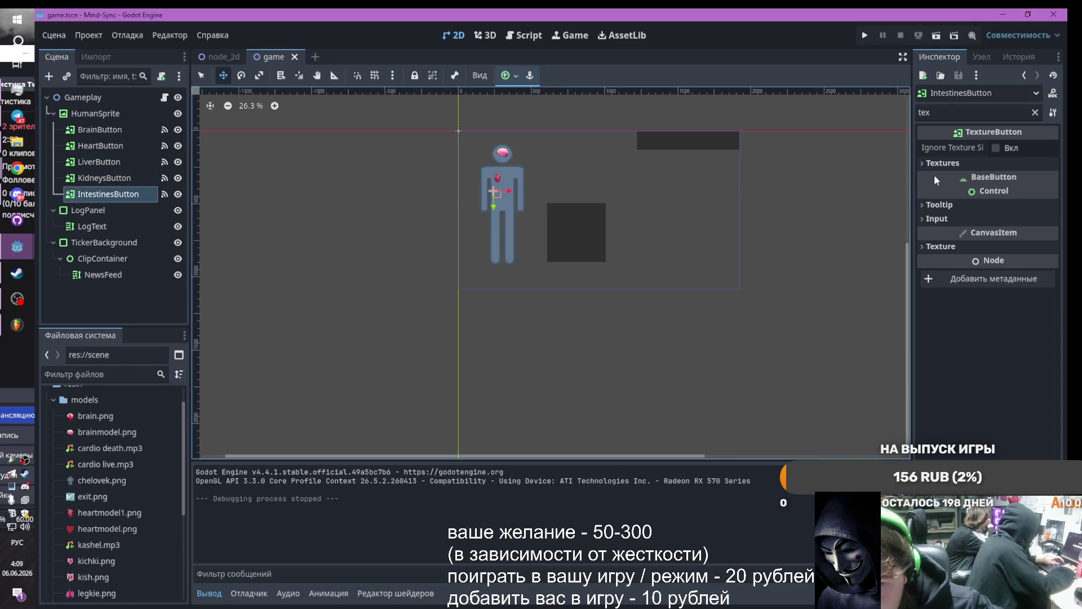
# Load the intestines image as IntestinesButton's Normal texture
pyautogui.click(919, 162)
pyautogui.click(1022, 181)
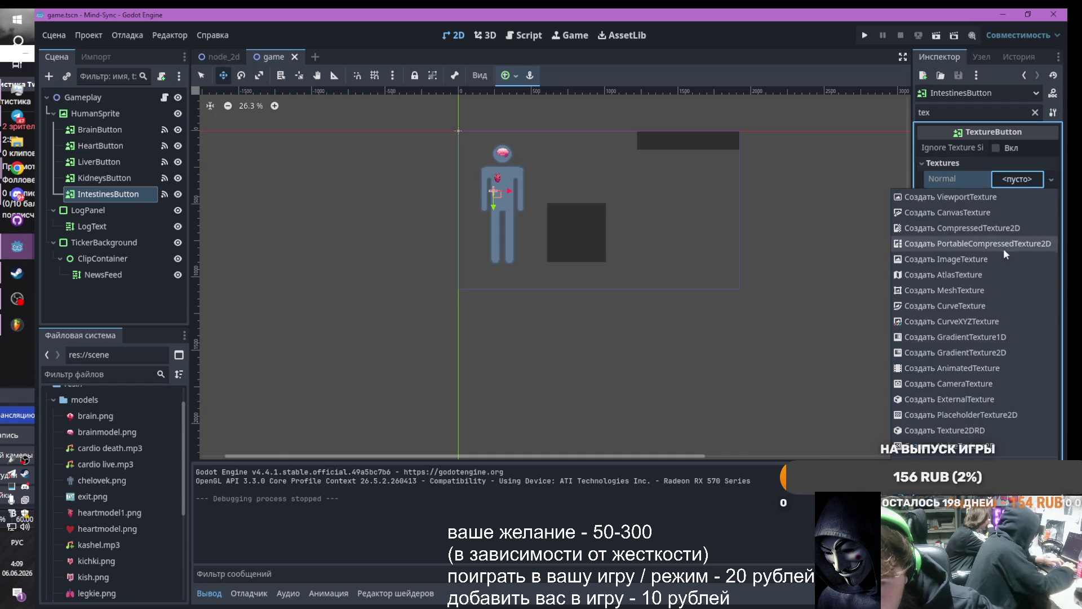
pyautogui.click(947, 447)
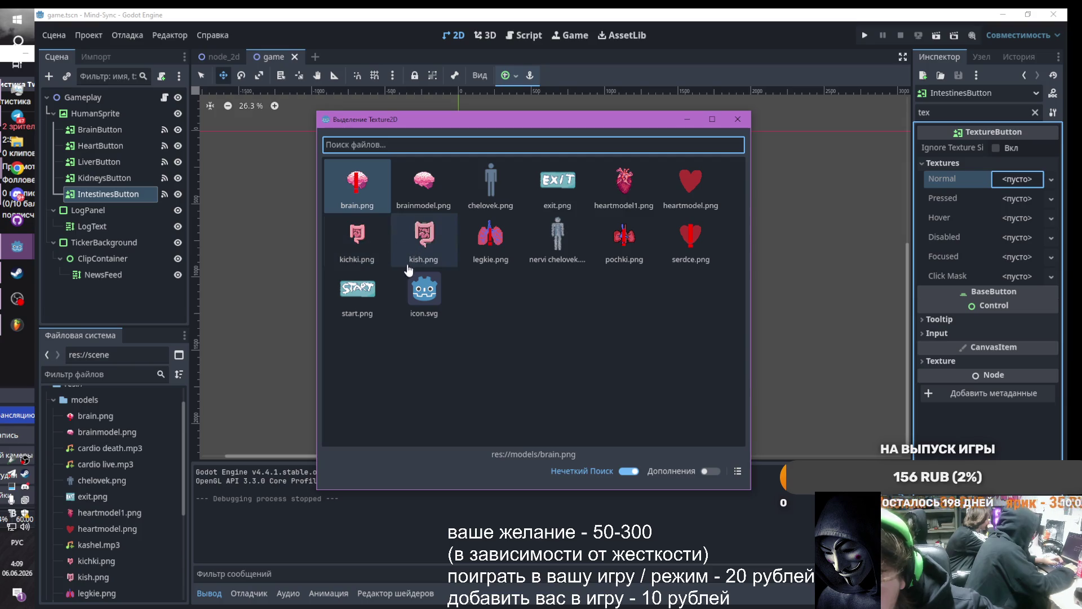
pyautogui.doubleClick(365, 260)
# Resize the intestines button to 50×50, scale it up, and move it lower on the abdomen
pyautogui.scroll(5, 450, 196)
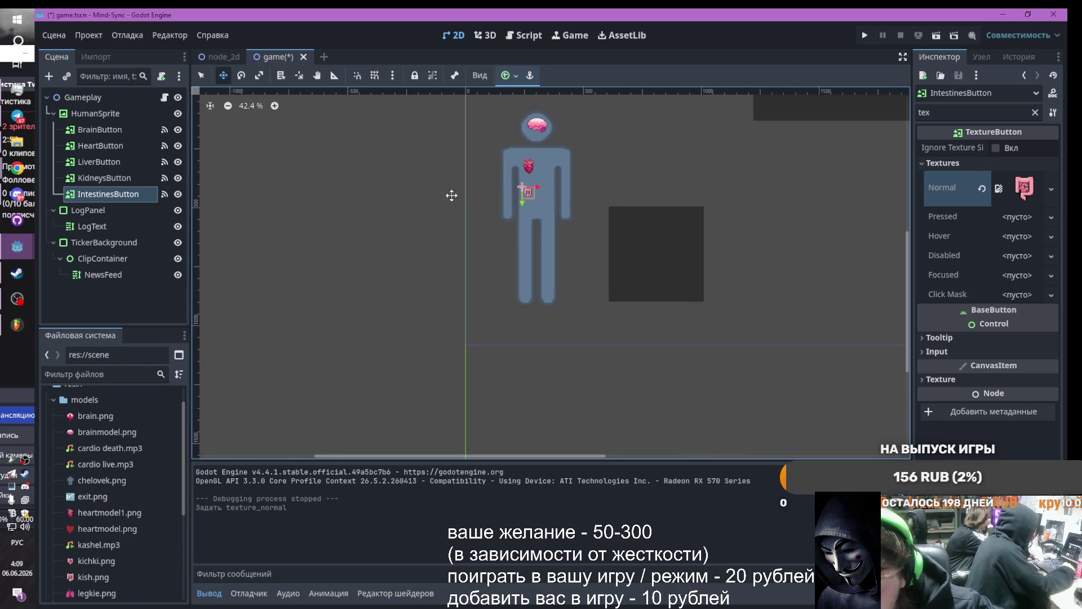
pyautogui.scroll(6, 541, 195)
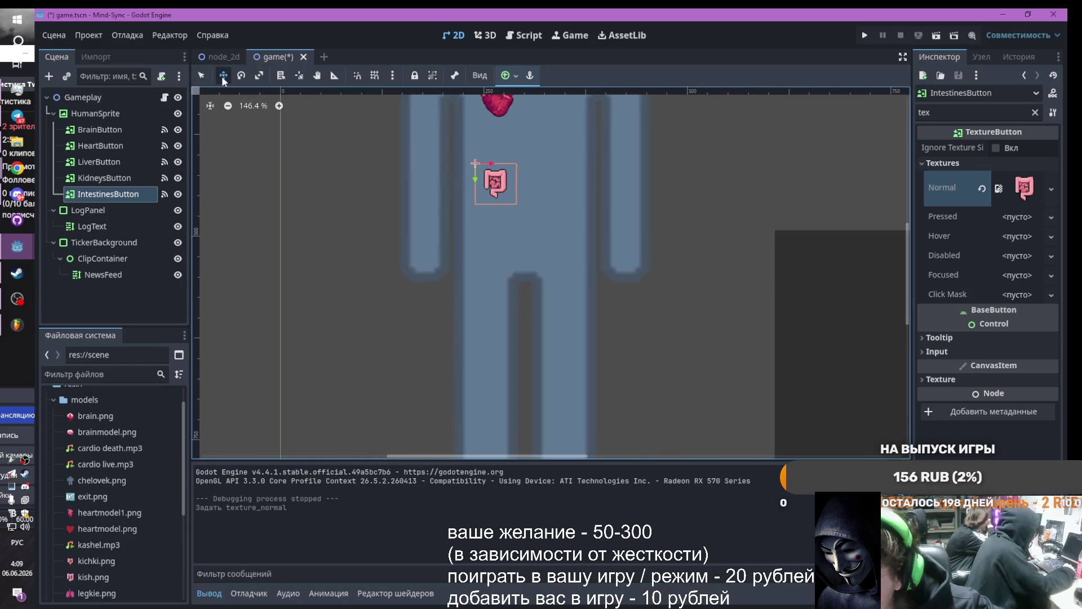
pyautogui.click(201, 77)
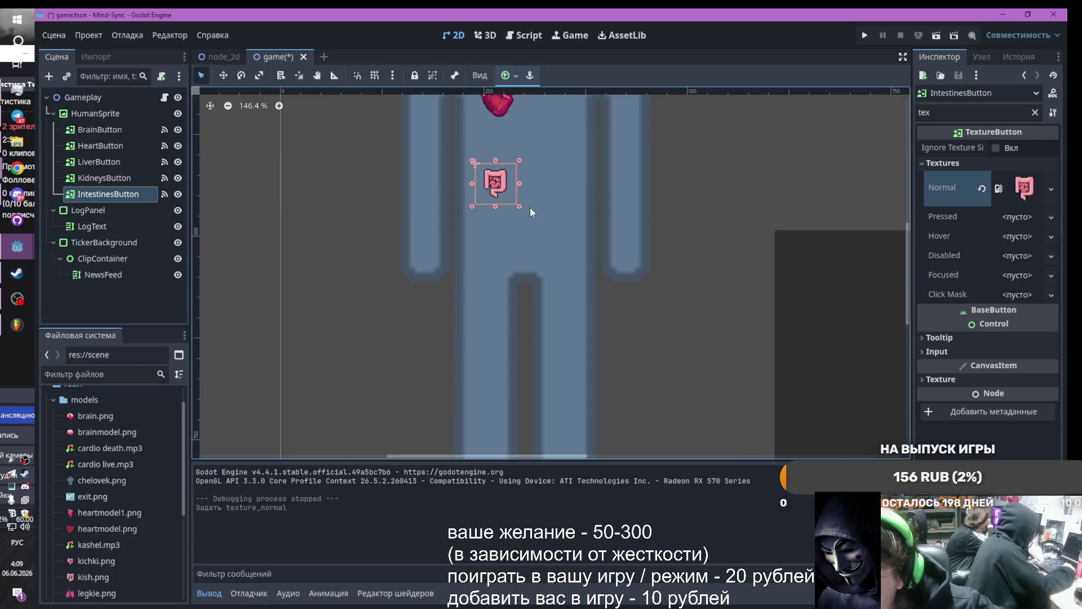
pyautogui.moveTo(519, 205)
pyautogui.mouseDown()
pyautogui.moveTo(565, 229)
pyautogui.moveTo(579, 250)
pyautogui.mouseUp()
pyautogui.click(259, 75)
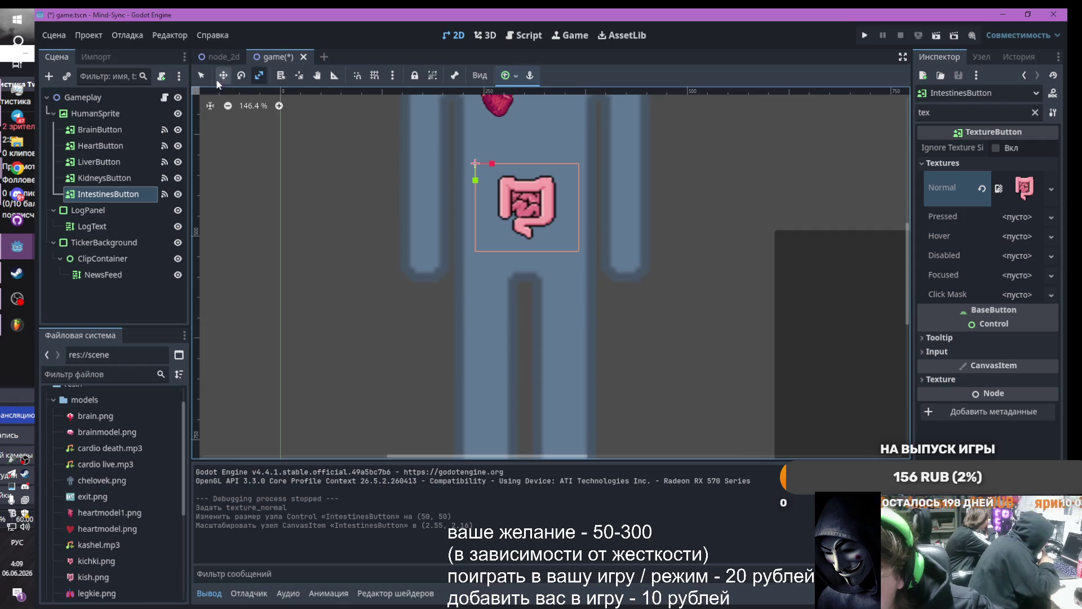
pyautogui.click(202, 76)
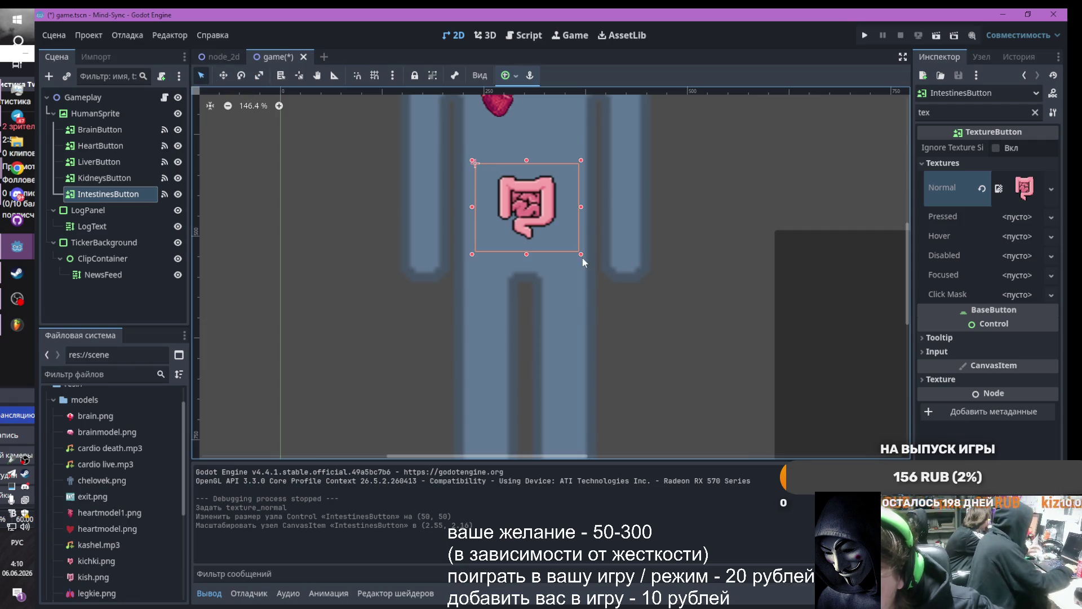
pyautogui.scroll(-3, 560, 234)
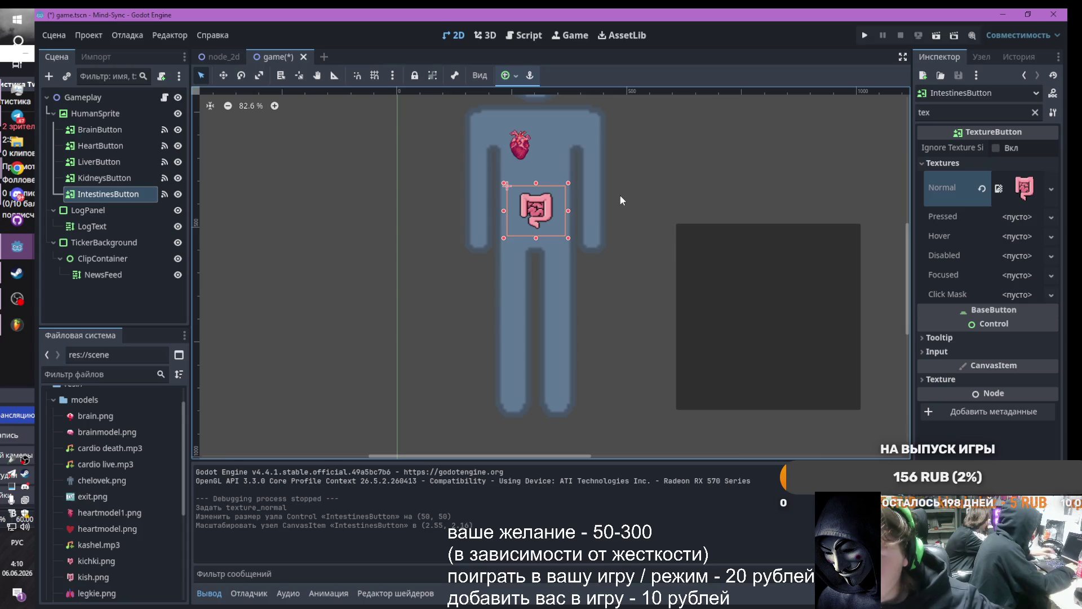
pyautogui.moveTo(529, 207)
pyautogui.mouseDown()
pyautogui.moveTo(527, 223)
pyautogui.moveTo(527, 199)
pyautogui.moveTo(515, 197)
pyautogui.moveTo(527, 206)
pyautogui.mouseUp()
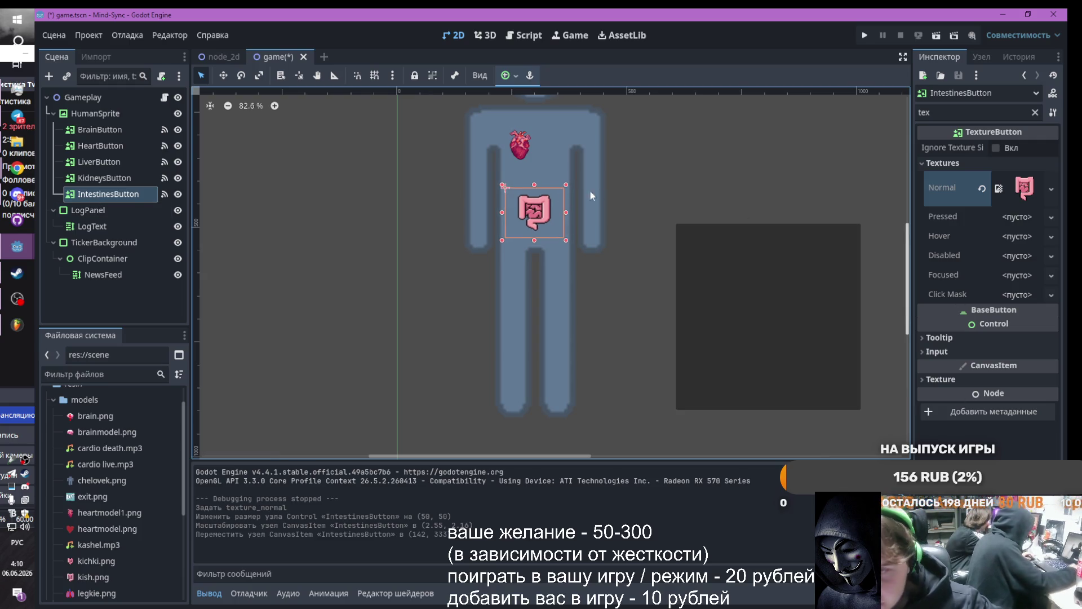
# Move LiverButton higher on the chest and clear the Inspector property filter
pyautogui.click(107, 144)
pyautogui.click(99, 162)
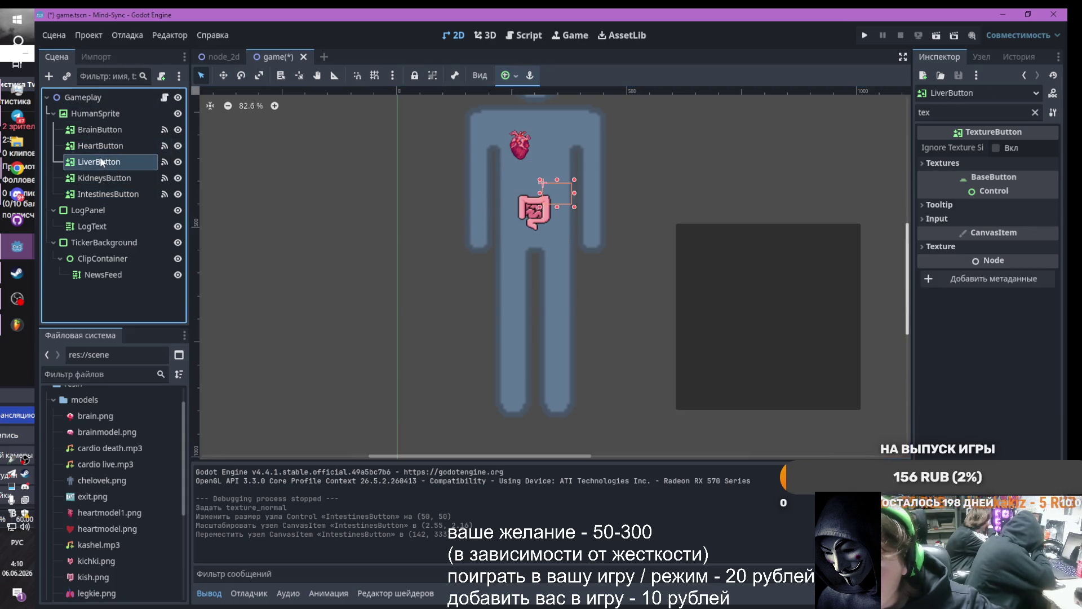
pyautogui.moveTo(567, 191); pyautogui.dragTo(566, 173)
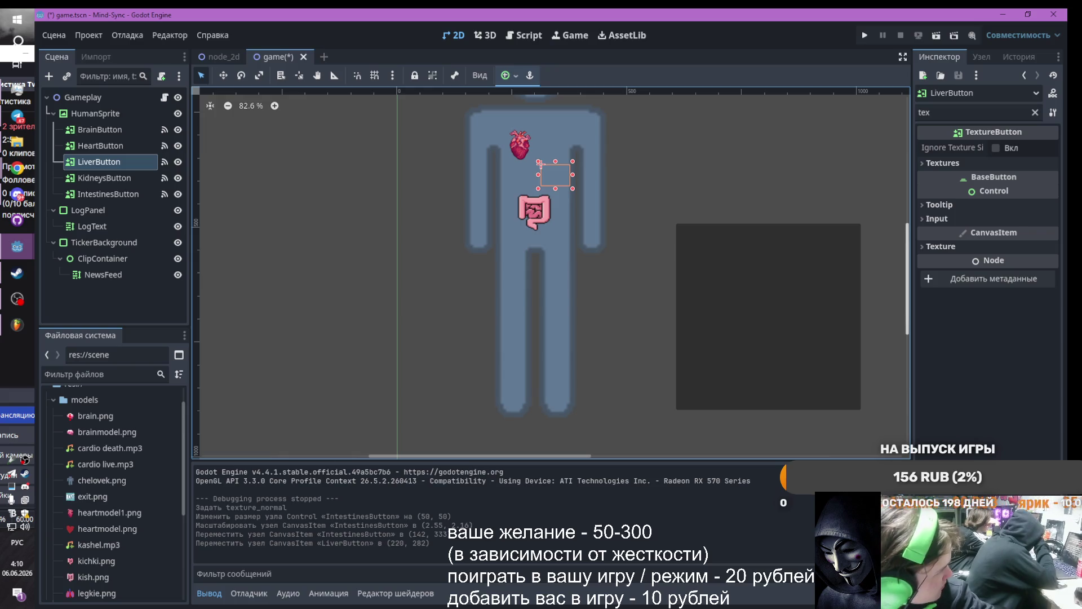
pyautogui.scroll(-5, 560, 116)
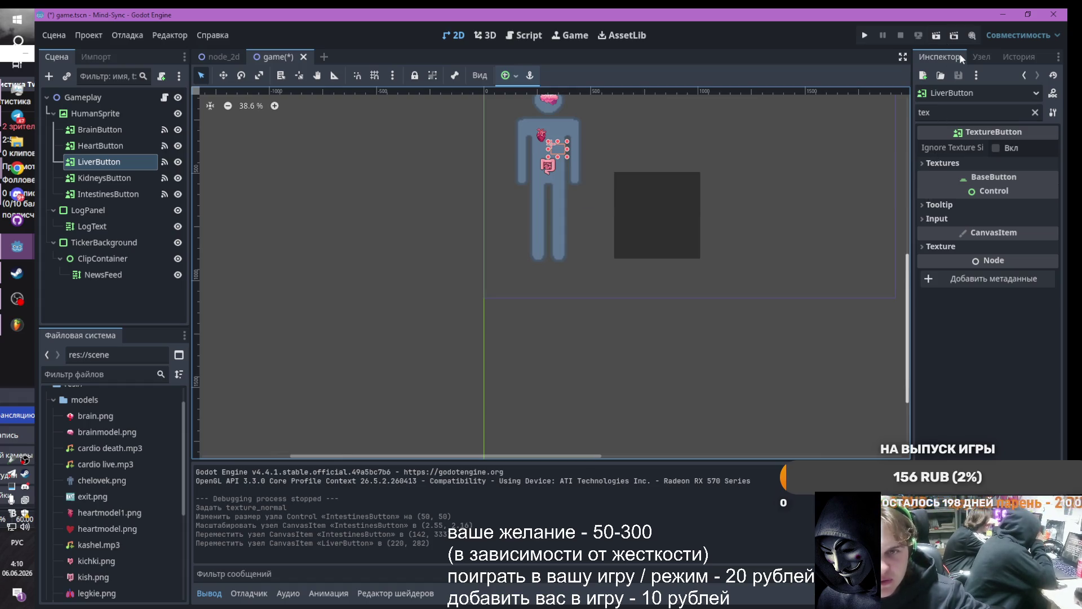
pyautogui.click(1036, 112)
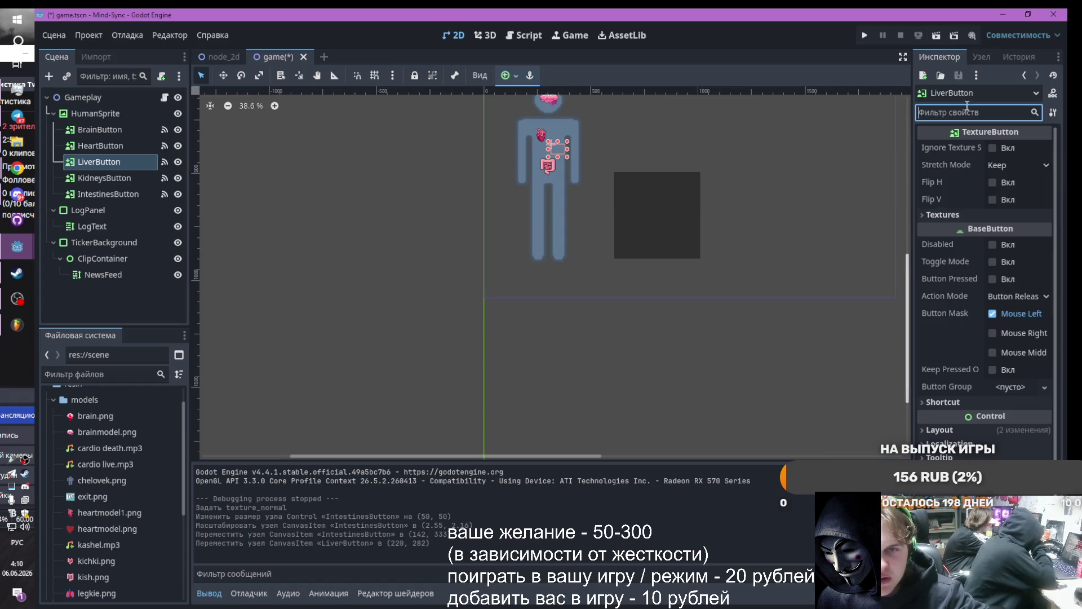
pyautogui.scroll(1, 561, 125)
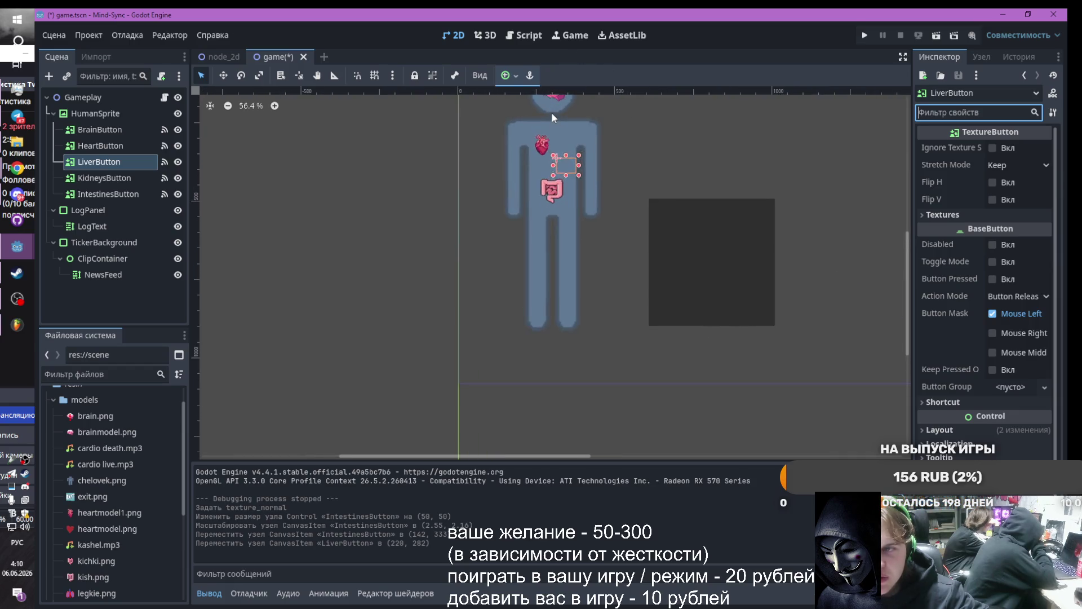
pyautogui.scroll(-1, 551, 112)
pyautogui.scroll(3, 573, 198)
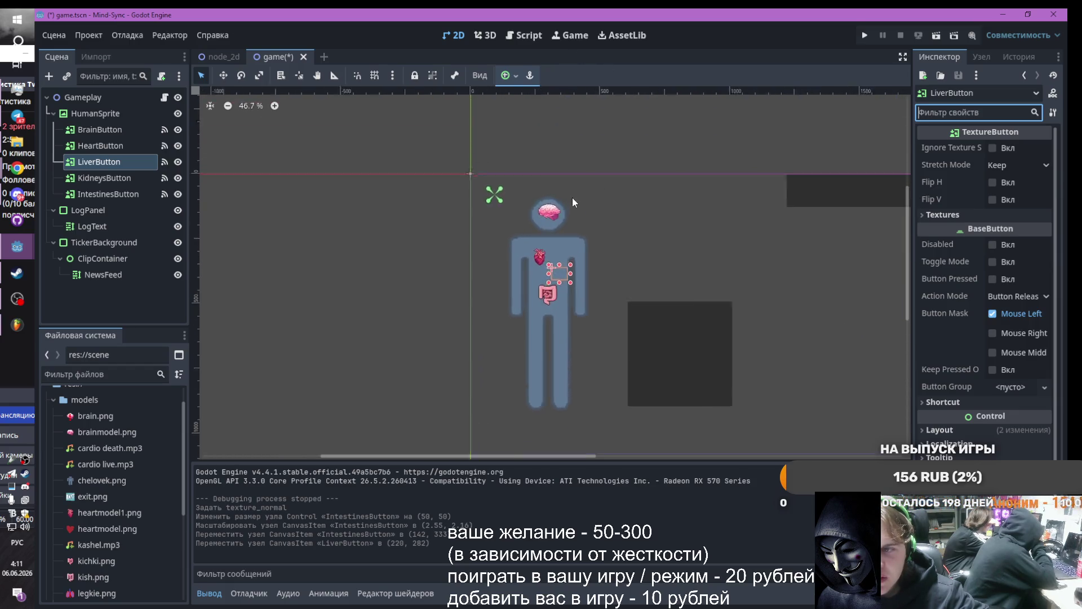
# Nudge the brain button slightly left within the head, undoing a trial stretch
pyautogui.click(530, 218)
pyautogui.scroll(1, 530, 219)
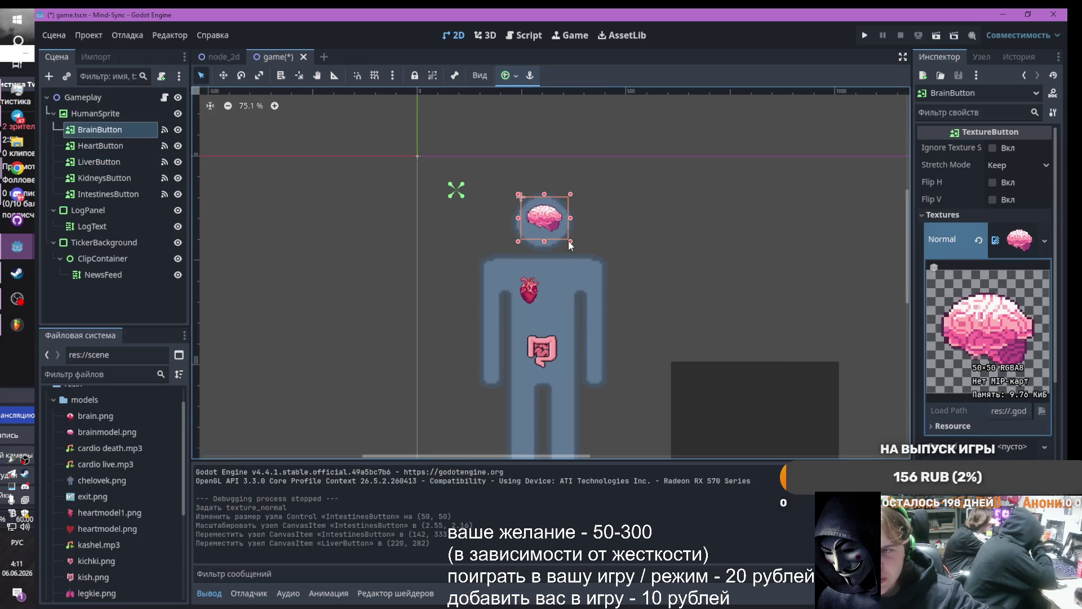
pyautogui.press('s')
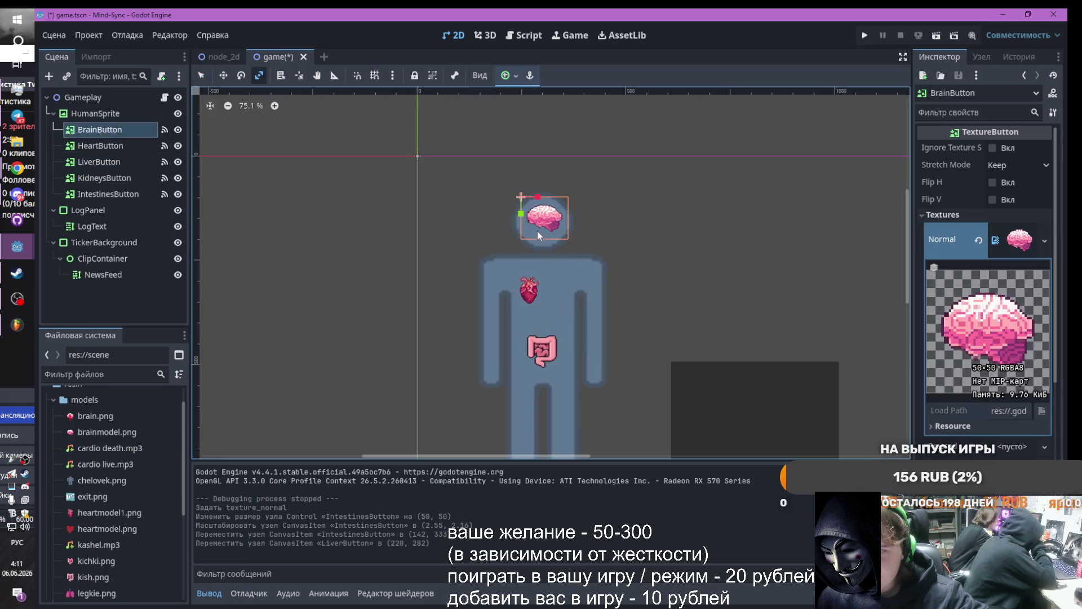
pyautogui.moveTo(525, 237); pyautogui.dragTo(516, 236)
pyautogui.hotkey('ctrl', 'z')
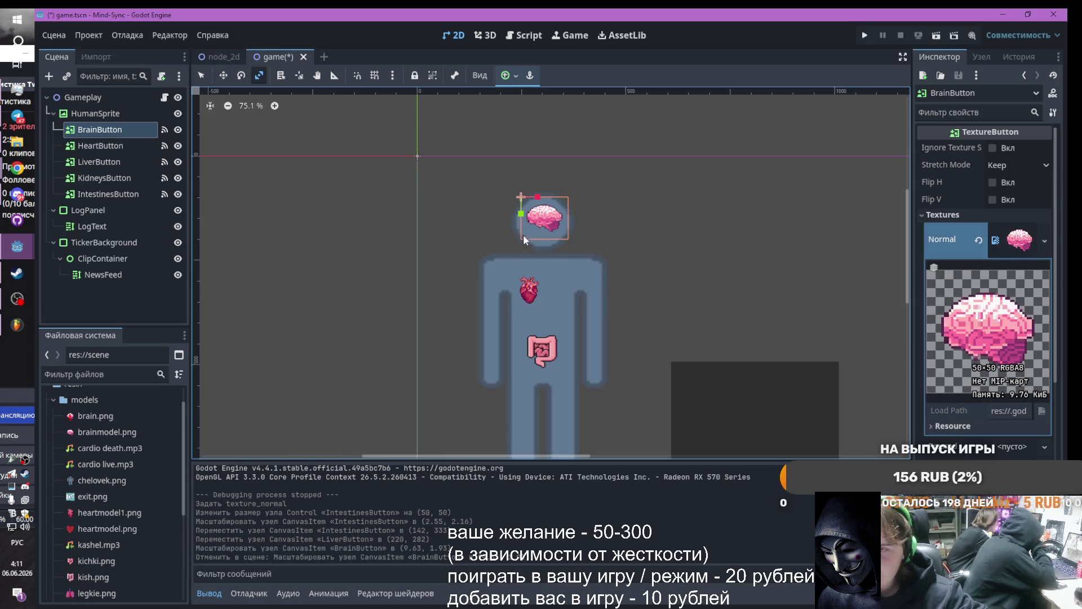
pyautogui.click(224, 75)
pyautogui.moveTo(545, 218); pyautogui.dragTo(542, 213)
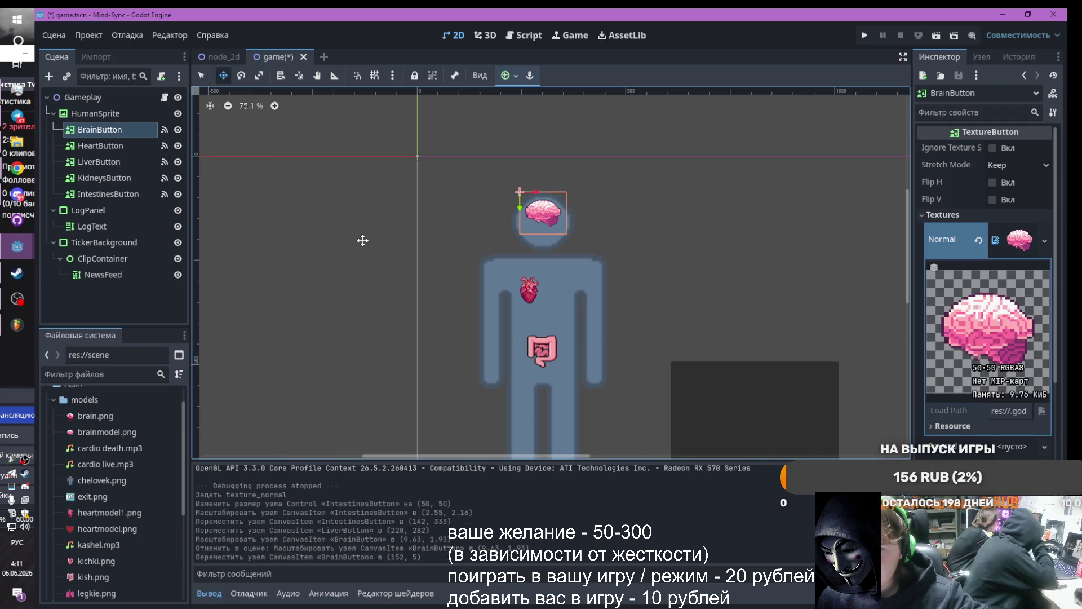
pyautogui.click(200, 75)
pyautogui.click(620, 204)
# Save the scene and run the game
pyautogui.scroll(-1, 623, 206)
pyautogui.scroll(-2, 769, 269)
pyautogui.scroll(1, 769, 269)
pyautogui.click(864, 35)
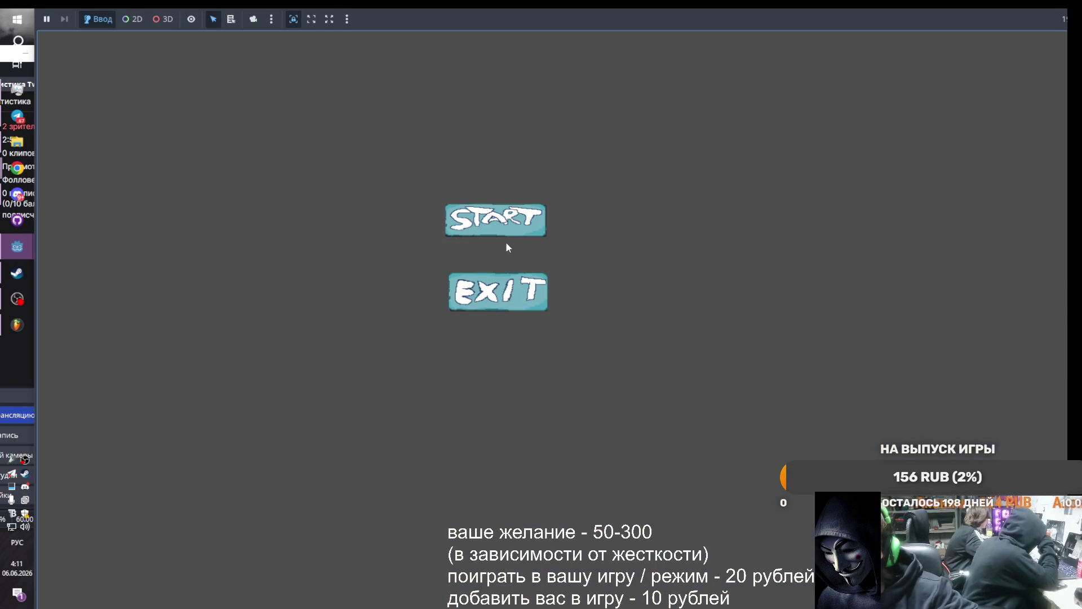
# Start the game, click intestines, brain and heart until the host dies, then return to game.tscn
pyautogui.click(496, 223)
pyautogui.click(200, 285)
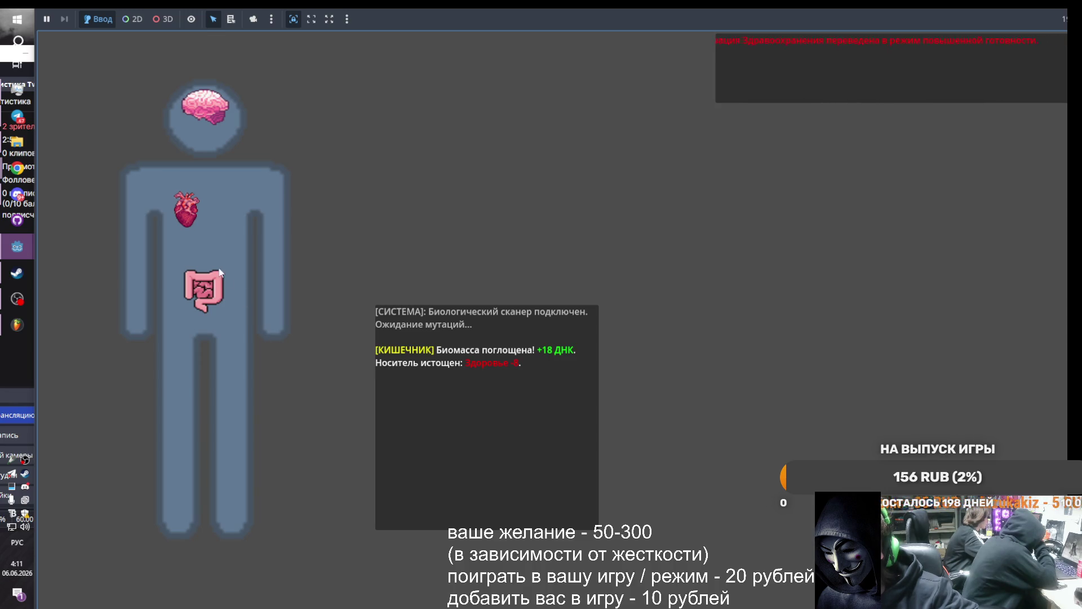
pyautogui.click(204, 100)
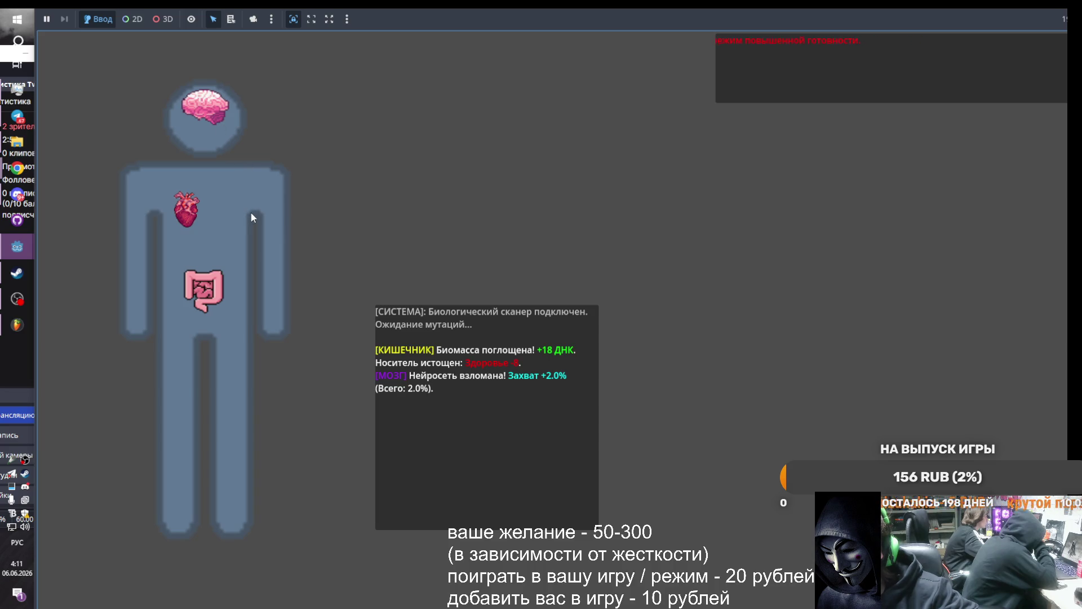
pyautogui.click(200, 285)
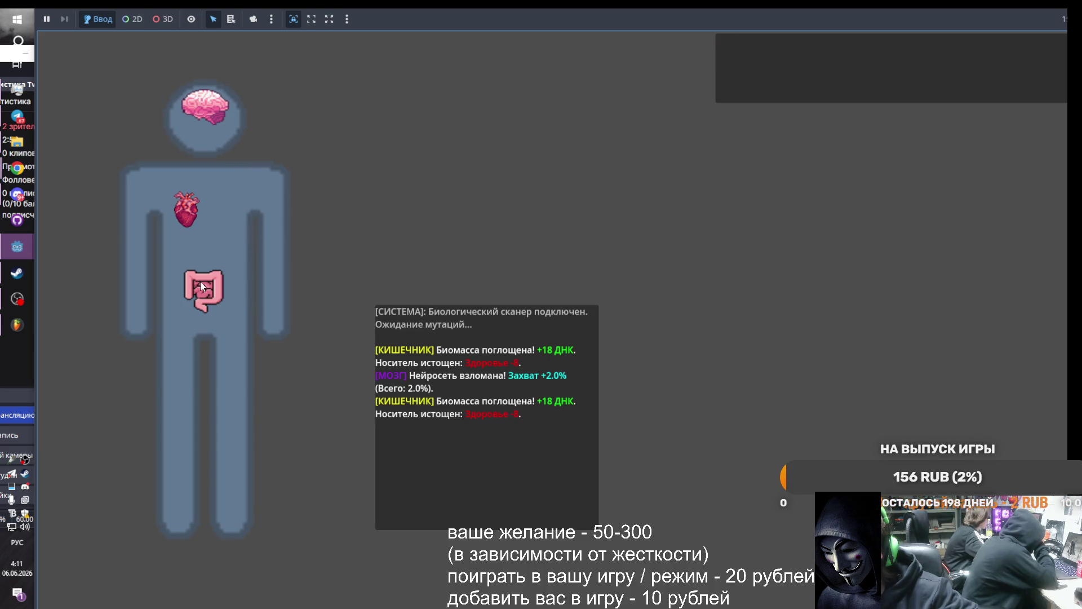
pyautogui.click(186, 217)
pyautogui.tripleClick(188, 221)
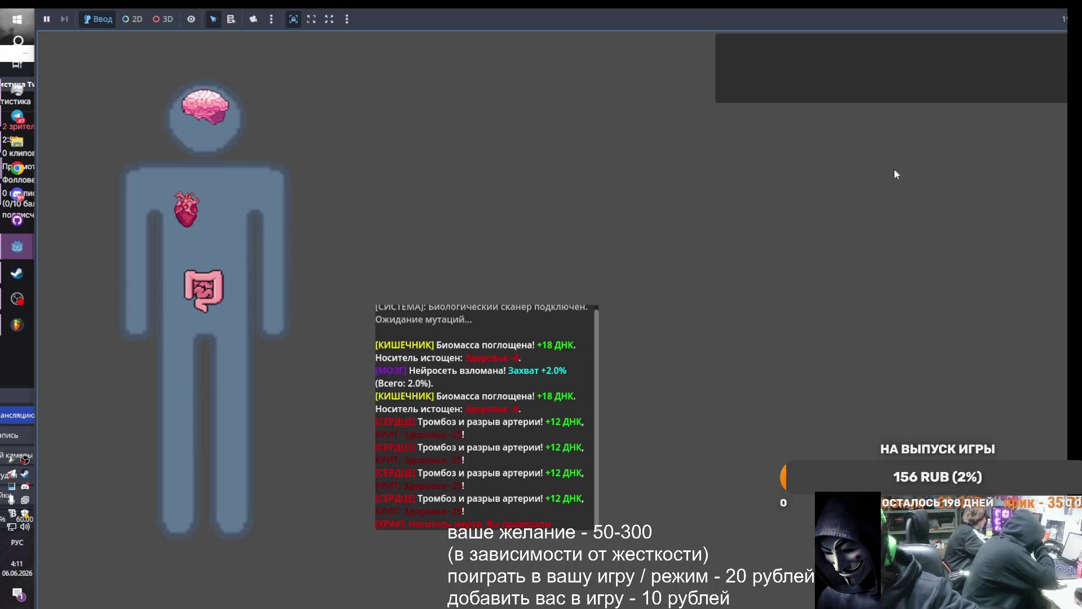
pyautogui.moveTo(32, 258)
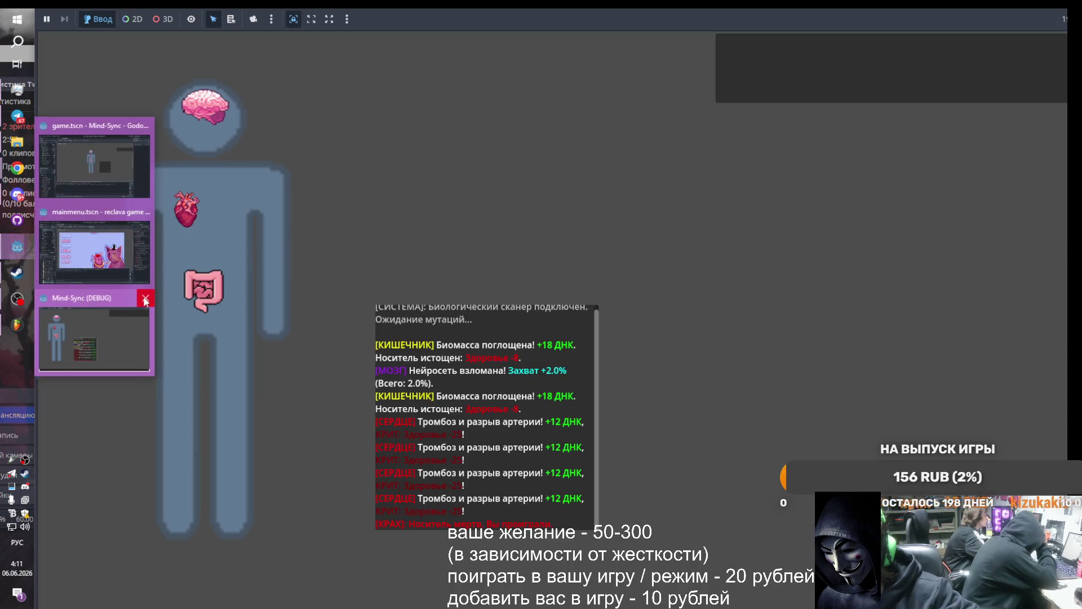
pyautogui.click(141, 290)
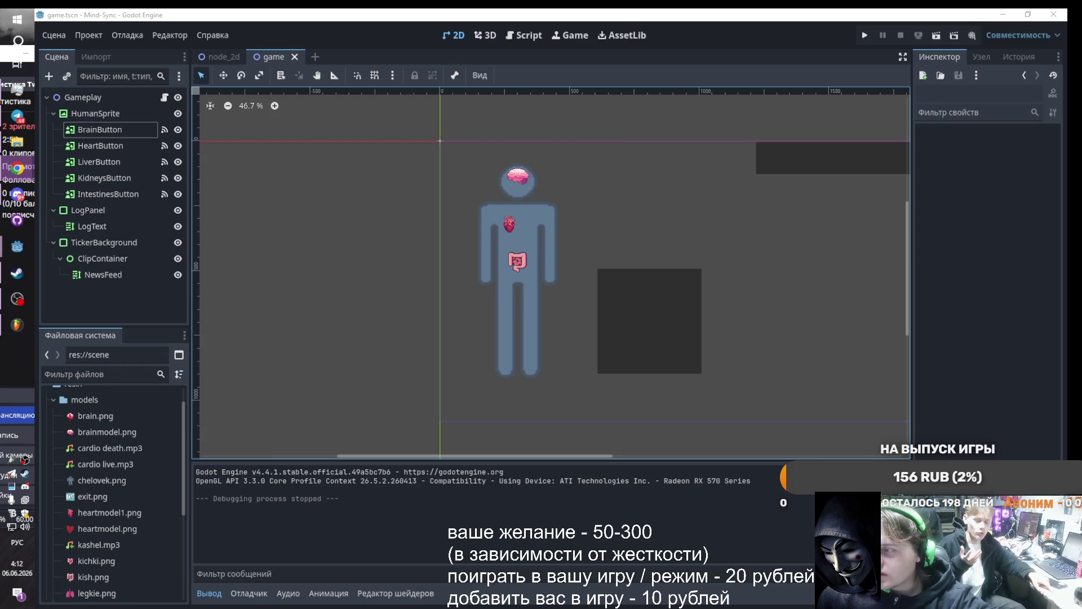
# Add a ColorRect child under Gameplay, found by searching 'color', and rename it FadeOverlay
pyautogui.click(83, 97)
pyautogui.click(49, 77)
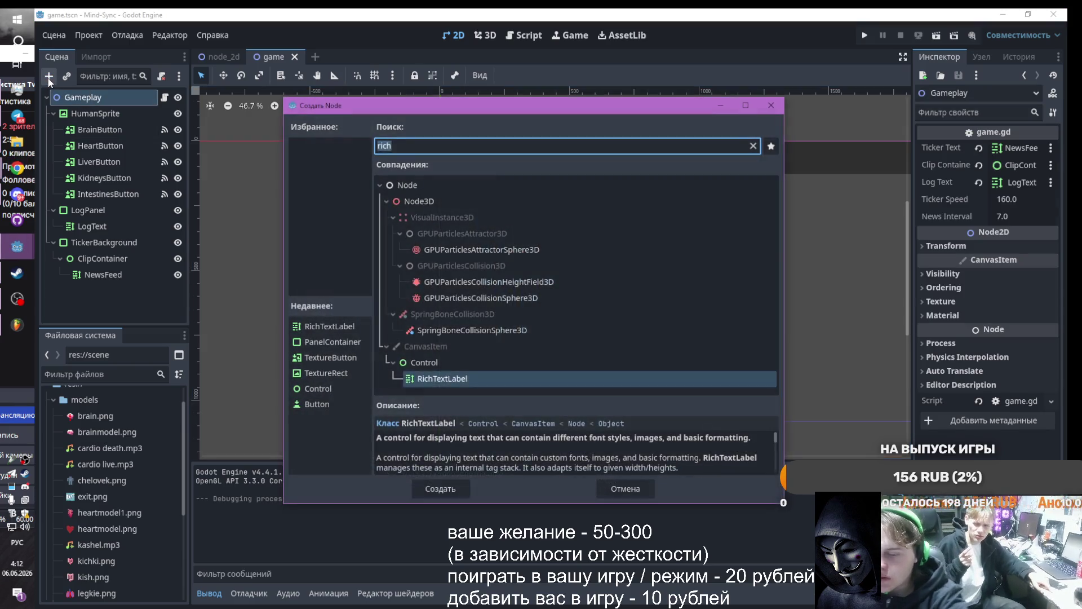
pyautogui.write('сщ')
pyautogui.press('BackSpace')
pyautogui.press('BackSpace')
pyautogui.hotkey('alt', 'shift')
pyautogui.write('color')
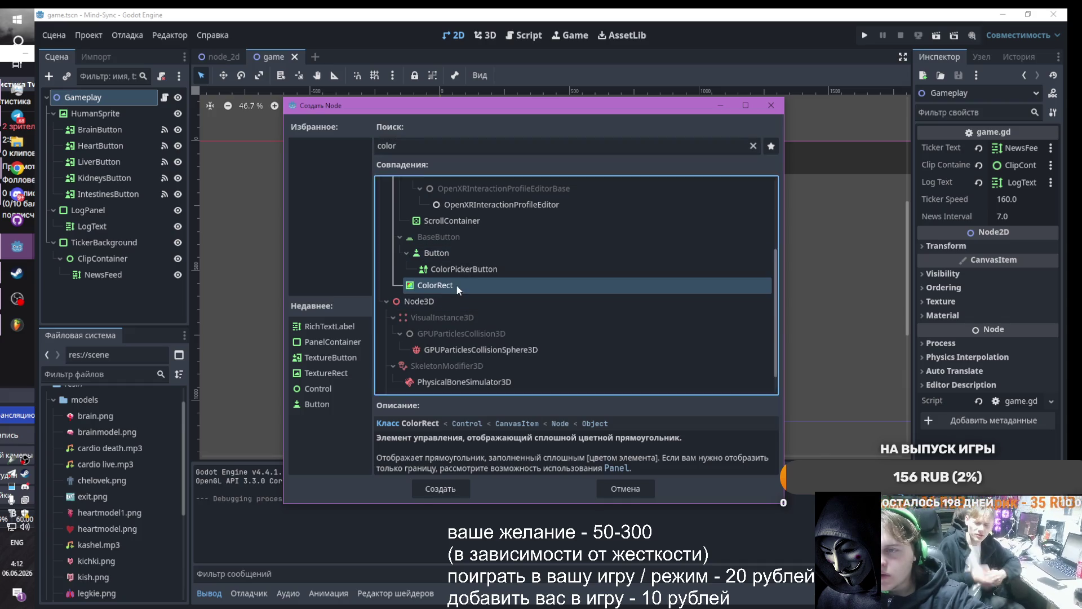
pyautogui.doubleClick(455, 284)
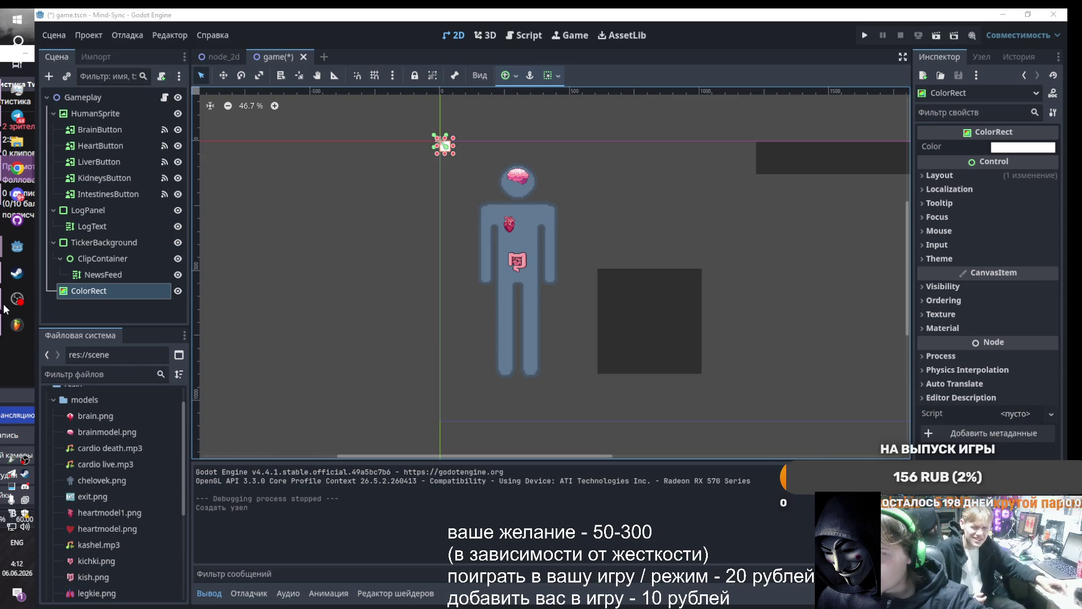
pyautogui.doubleClick(105, 291)
pyautogui.write('FadeOverlay')
pyautogui.click(221, 302)
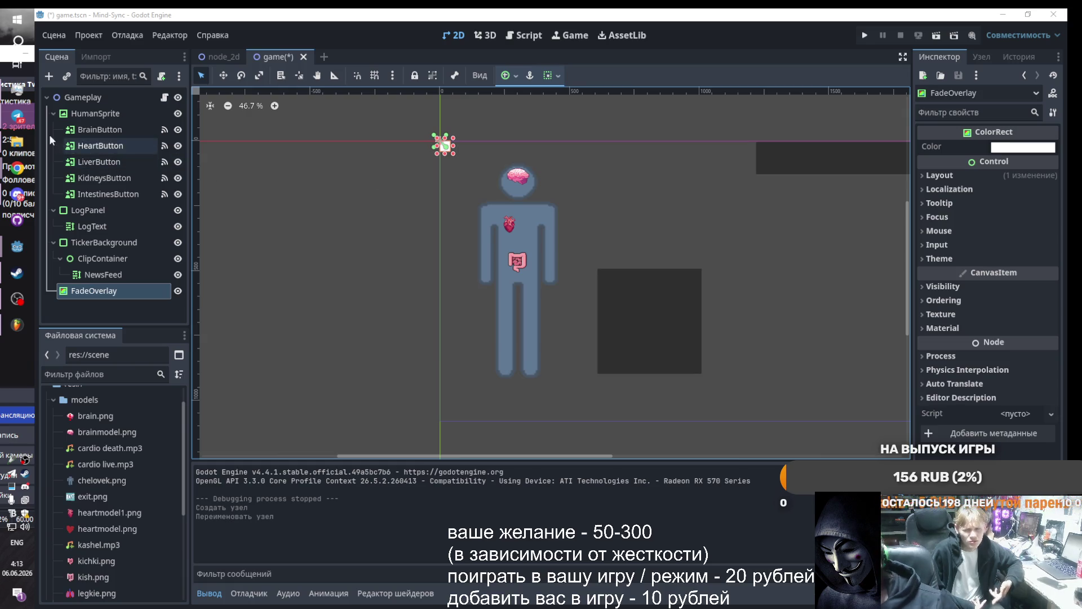
# Bring the kidneys image over from the game jam folder and select KidneysButton
pyautogui.click(25, 142)
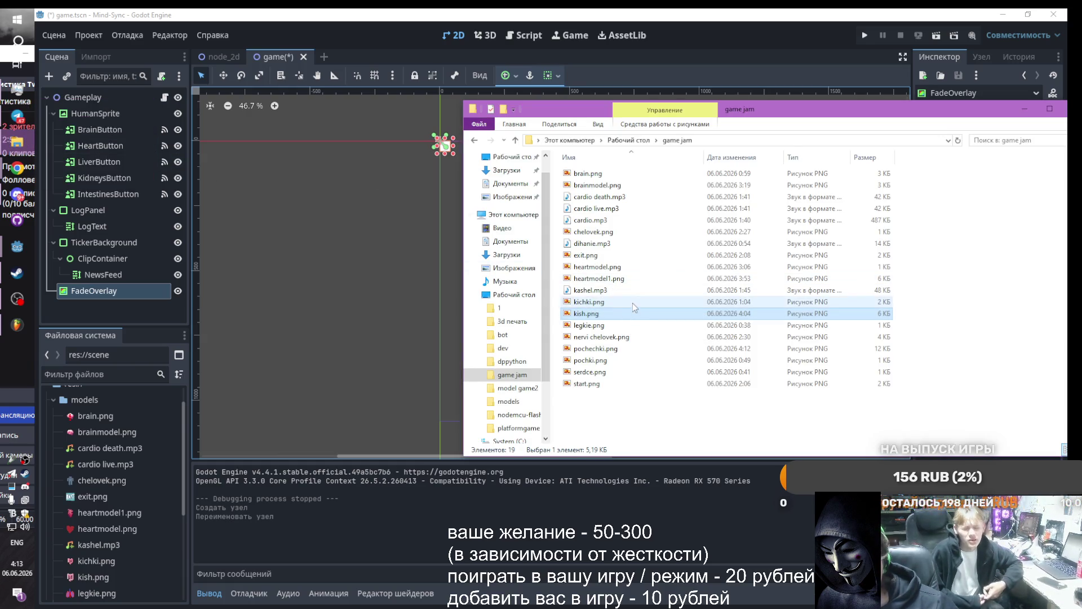
pyautogui.moveTo(599, 350)
pyautogui.mouseDown()
pyautogui.moveTo(92, 428)
pyautogui.moveTo(97, 406)
pyautogui.moveTo(435, 338)
pyautogui.moveTo(283, 323)
pyautogui.mouseUp()
pyautogui.click(107, 193)
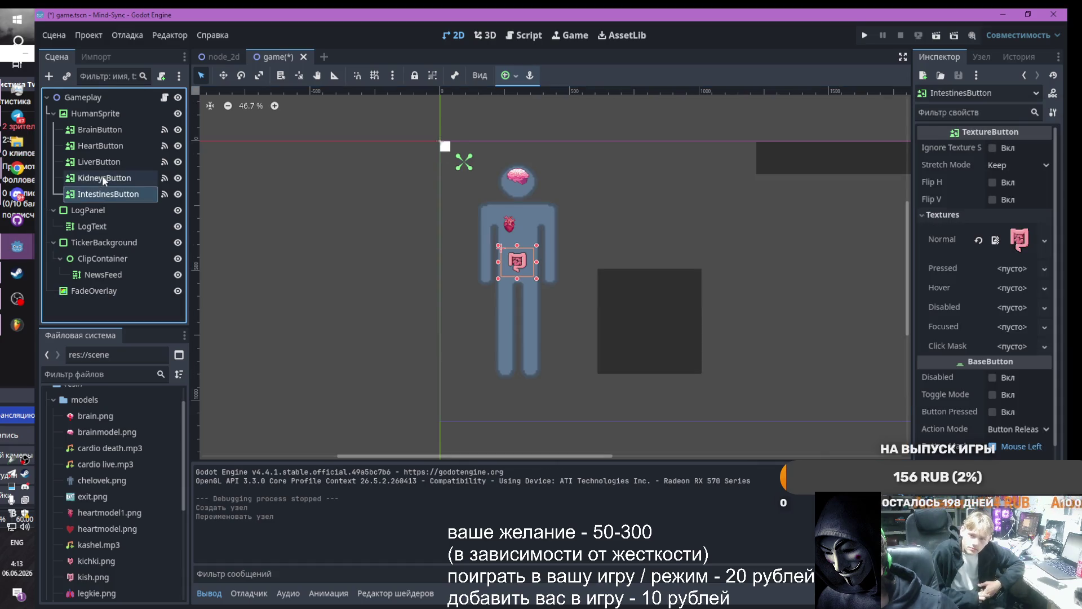
pyautogui.click(107, 176)
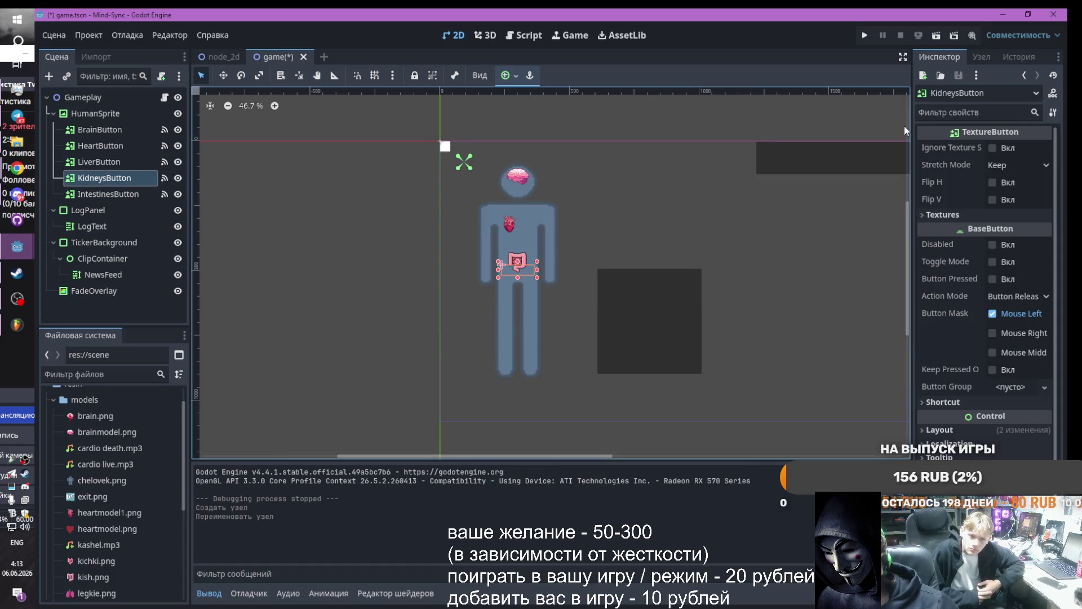
# Load models/pochechki.png as KidneysButton's Normal texture and narrow the button box
pyautogui.click(948, 113)
pyautogui.write('t')
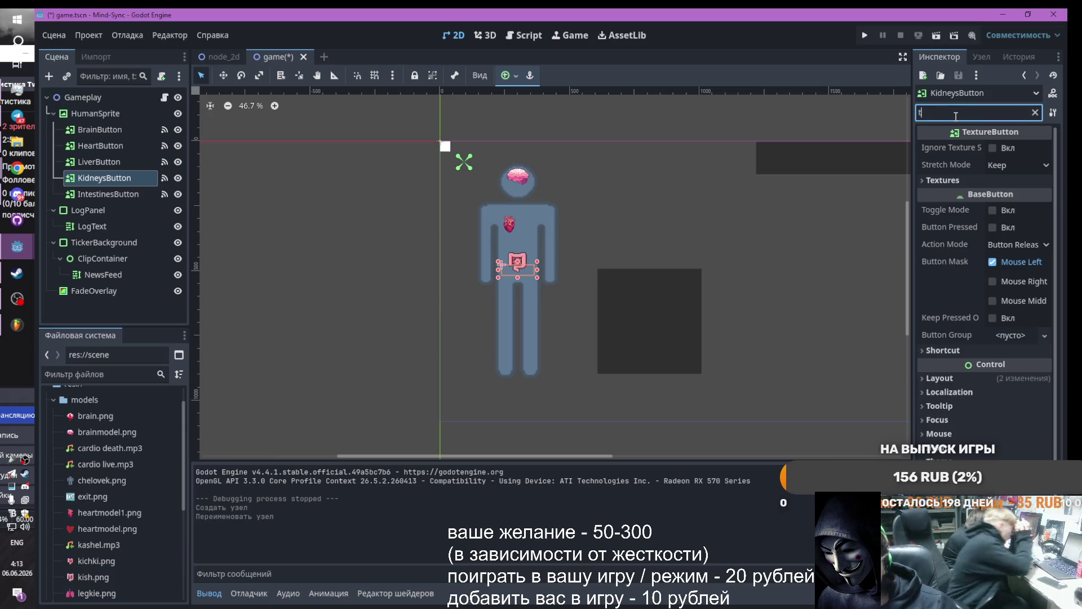
pyautogui.write('ex')
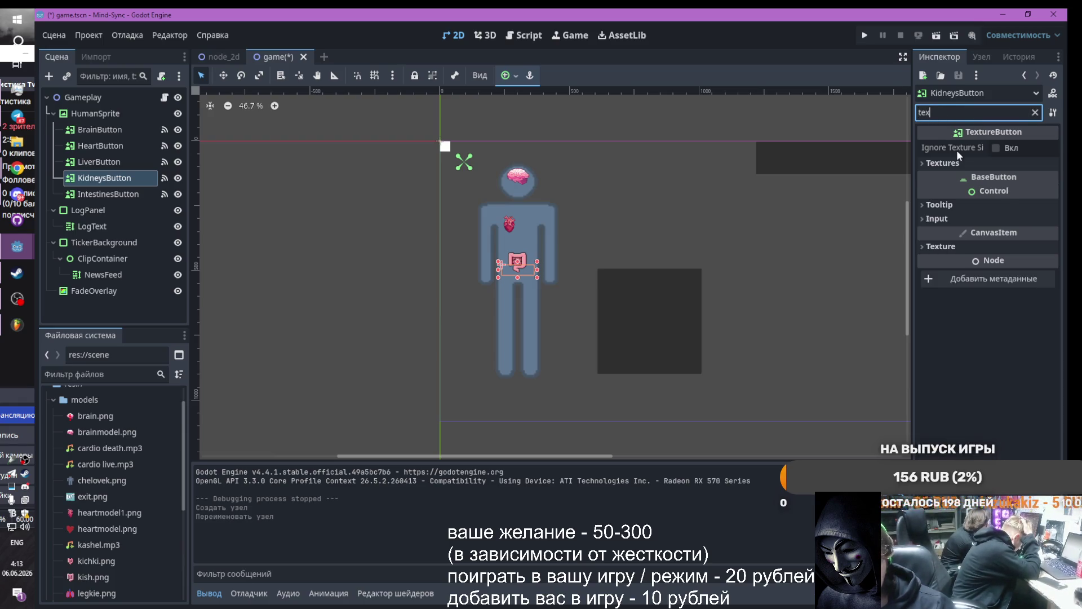
pyautogui.click(978, 162)
pyautogui.click(1017, 178)
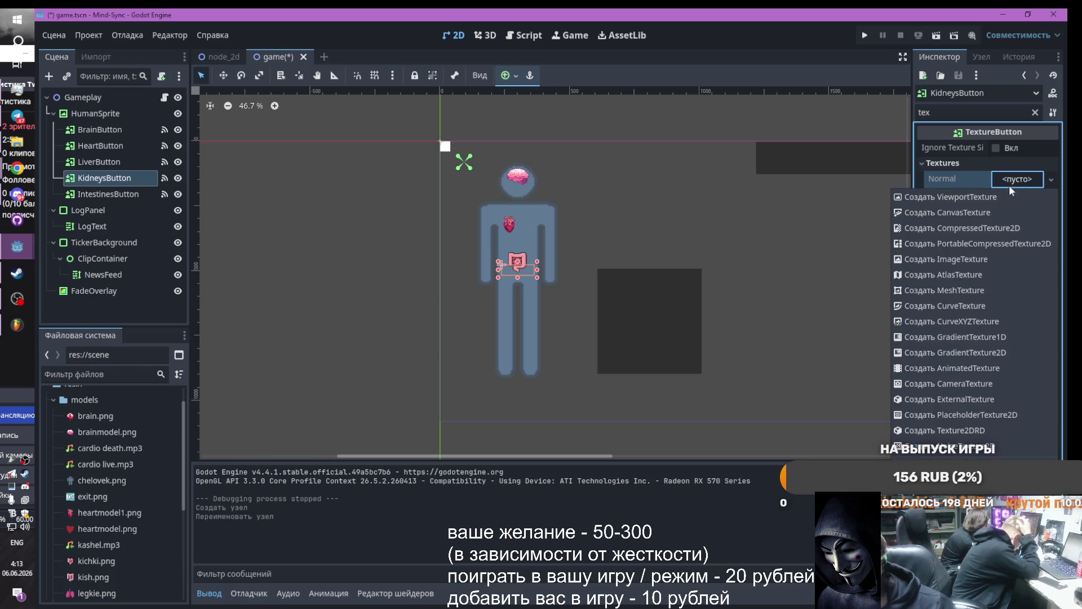
pyautogui.click(947, 484)
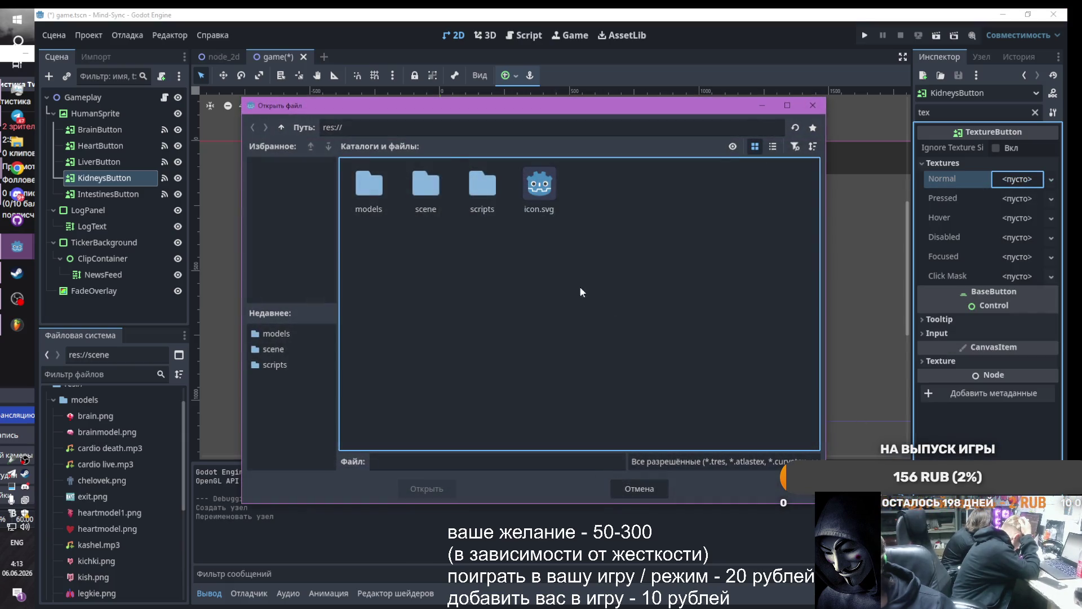
pyautogui.doubleClick(364, 184)
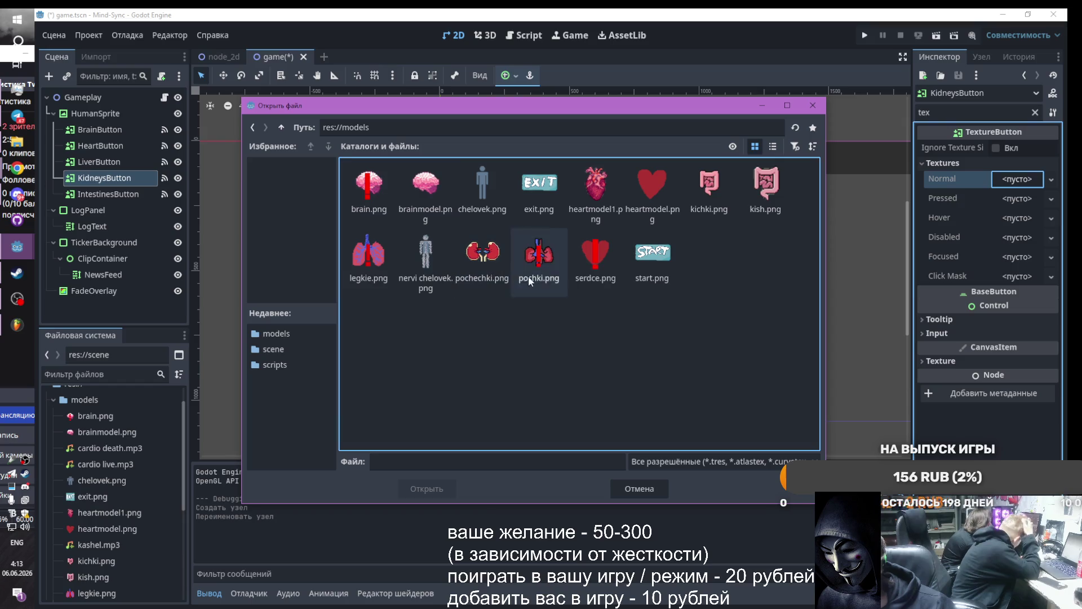
pyautogui.doubleClick(490, 266)
pyautogui.scroll(3, 536, 277)
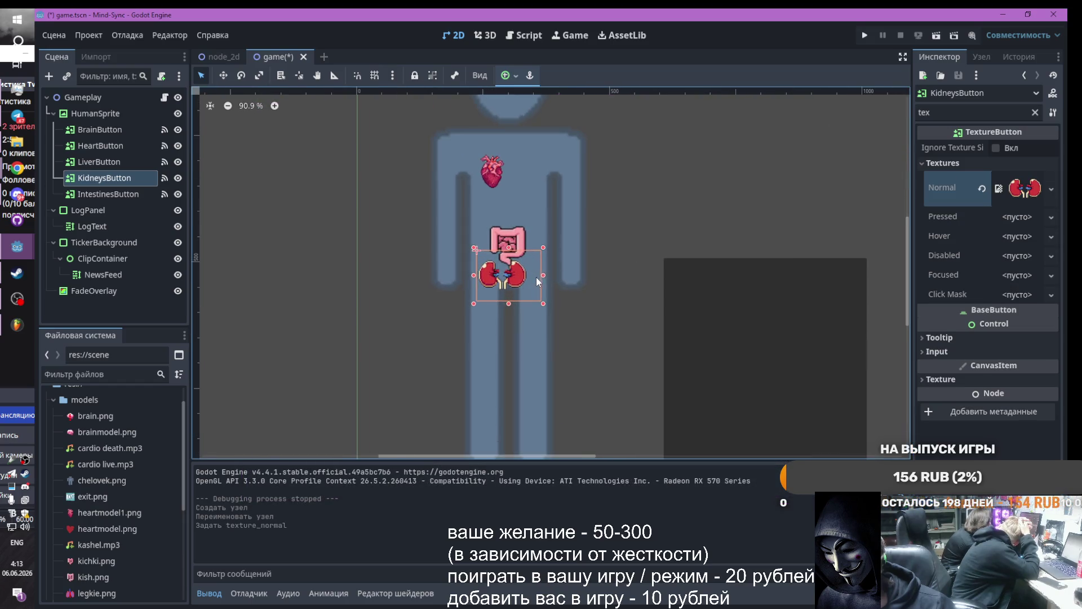
pyautogui.moveTo(545, 277); pyautogui.dragTo(530, 277)
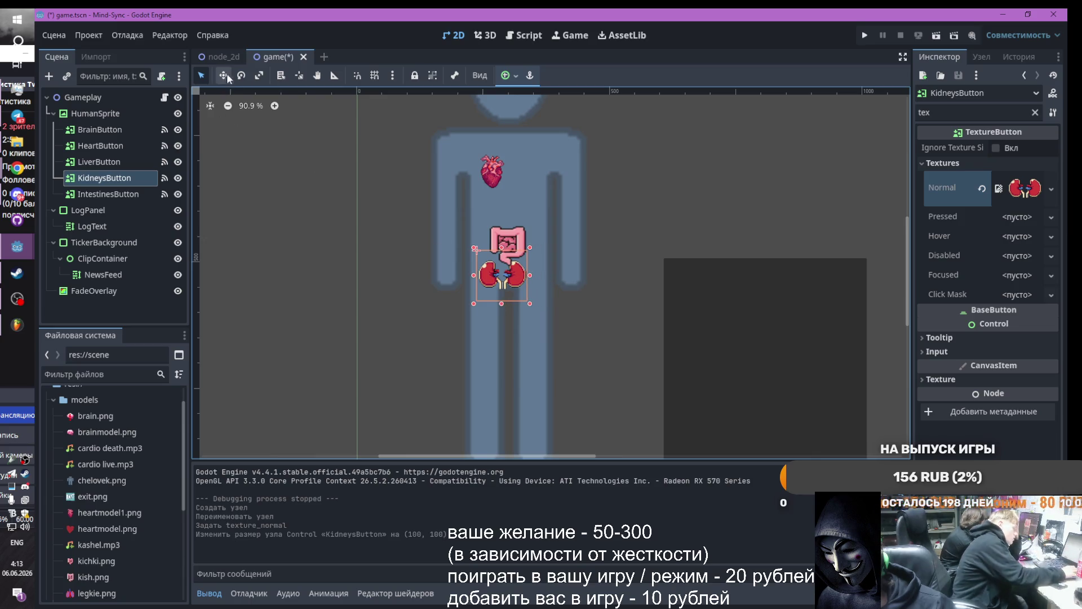
# Scale the kidneys button wider and flatter, then return to the Select tool
pyautogui.click(259, 75)
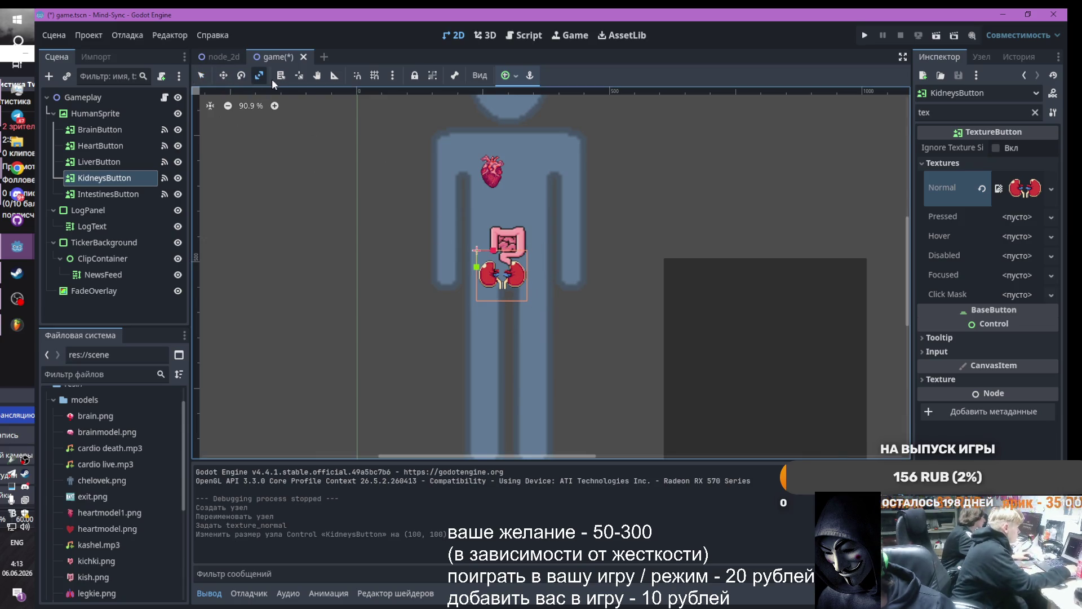
pyautogui.click(223, 75)
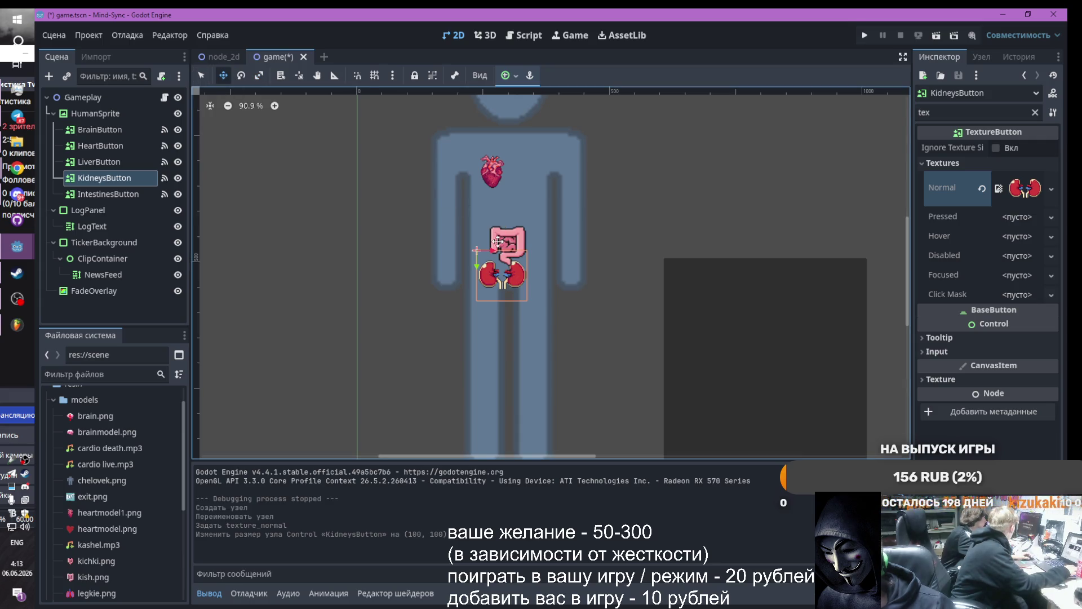
pyautogui.click(259, 75)
pyautogui.moveTo(524, 272)
pyautogui.mouseDown()
pyautogui.moveTo(550, 264)
pyautogui.moveTo(501, 268)
pyautogui.moveTo(508, 259)
pyautogui.moveTo(505, 281)
pyautogui.mouseUp()
pyautogui.press('q')
# Shift the intestines left, move the liver lower, and nudge the intestines up-left
pyautogui.moveTo(504, 222); pyautogui.dragTo(491, 230)
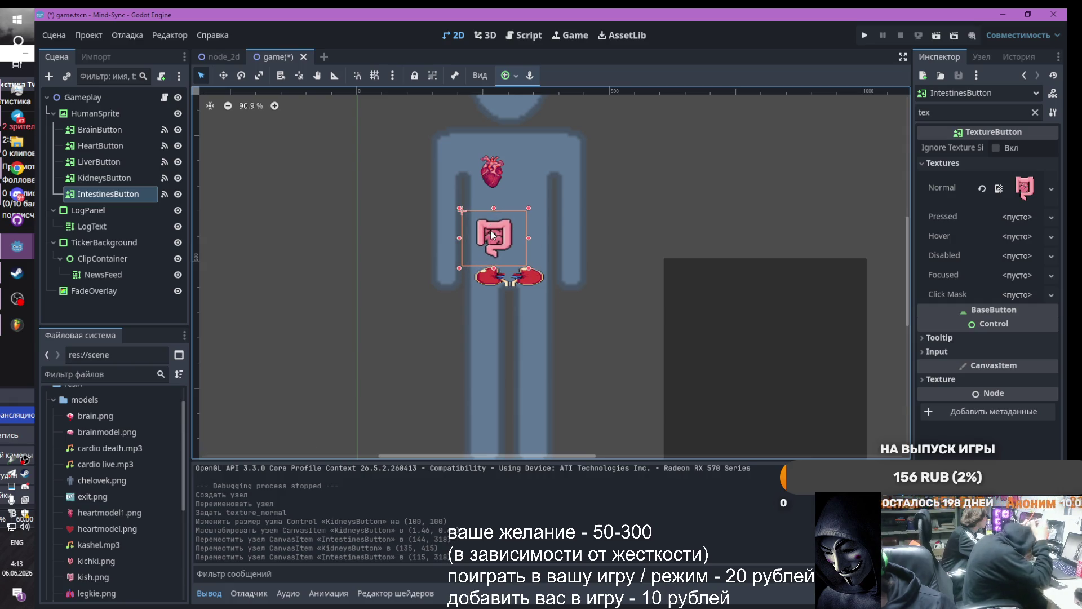
pyautogui.click(99, 178)
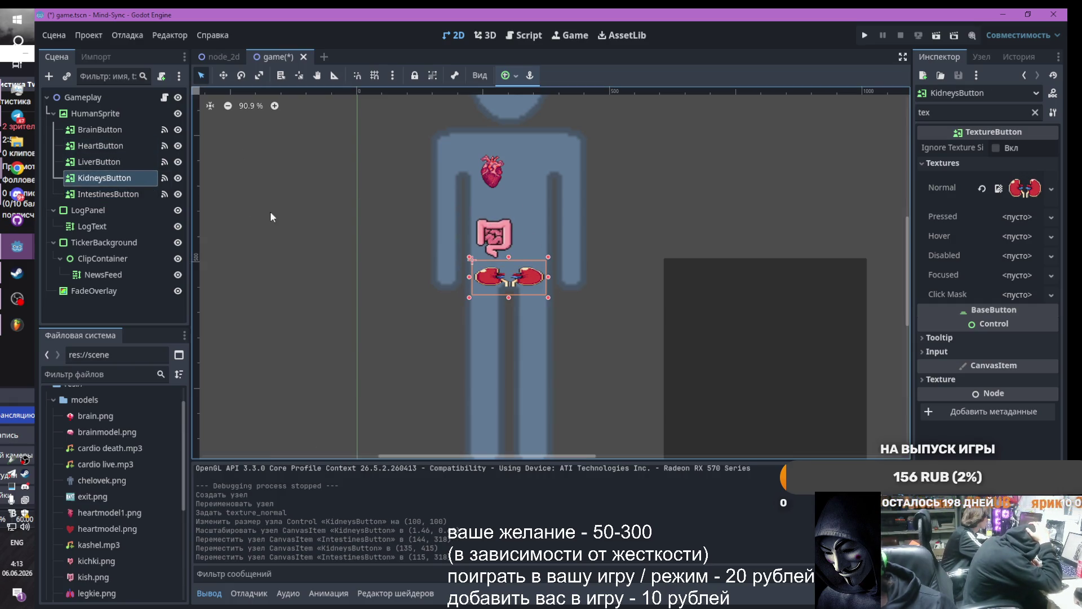
pyautogui.click(106, 146)
pyautogui.click(85, 130)
pyautogui.click(90, 194)
pyautogui.click(94, 177)
pyautogui.click(99, 163)
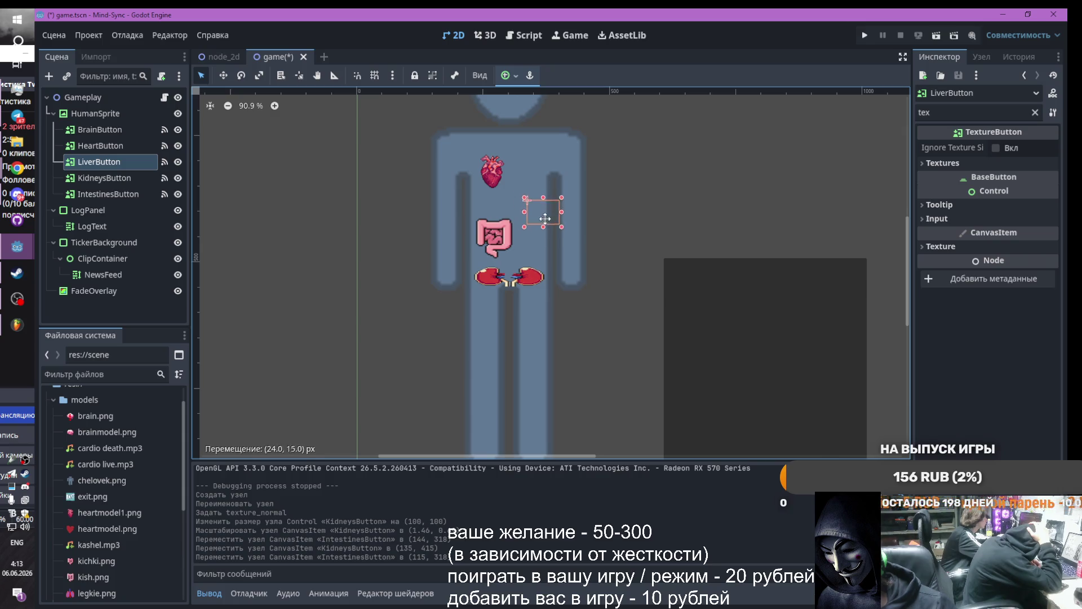
pyautogui.moveTo(537, 212); pyautogui.dragTo(543, 239)
pyautogui.click(492, 232)
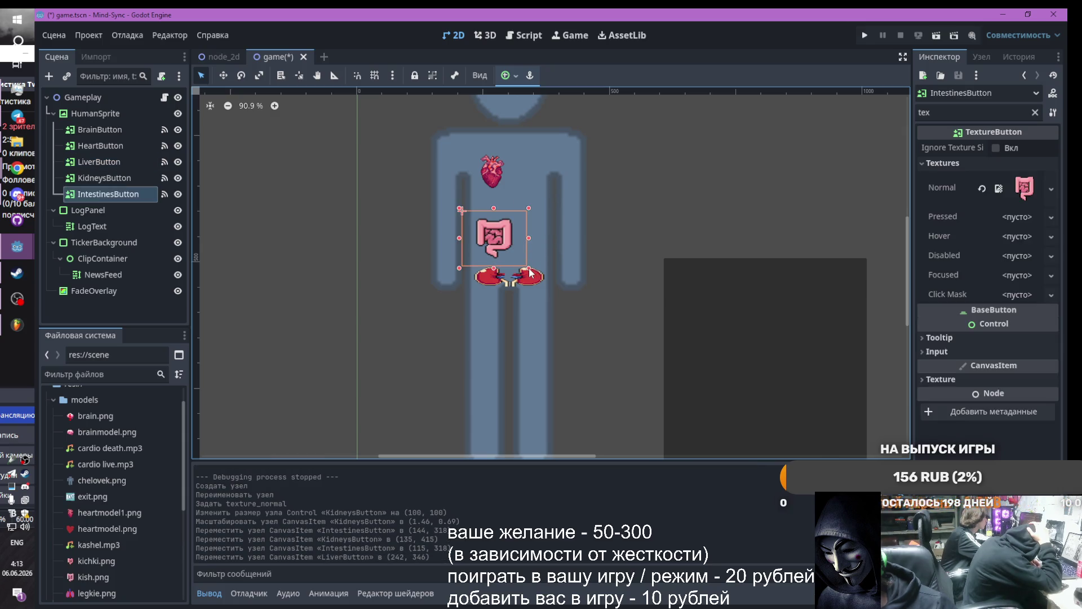
pyautogui.moveTo(477, 226); pyautogui.dragTo(470, 219)
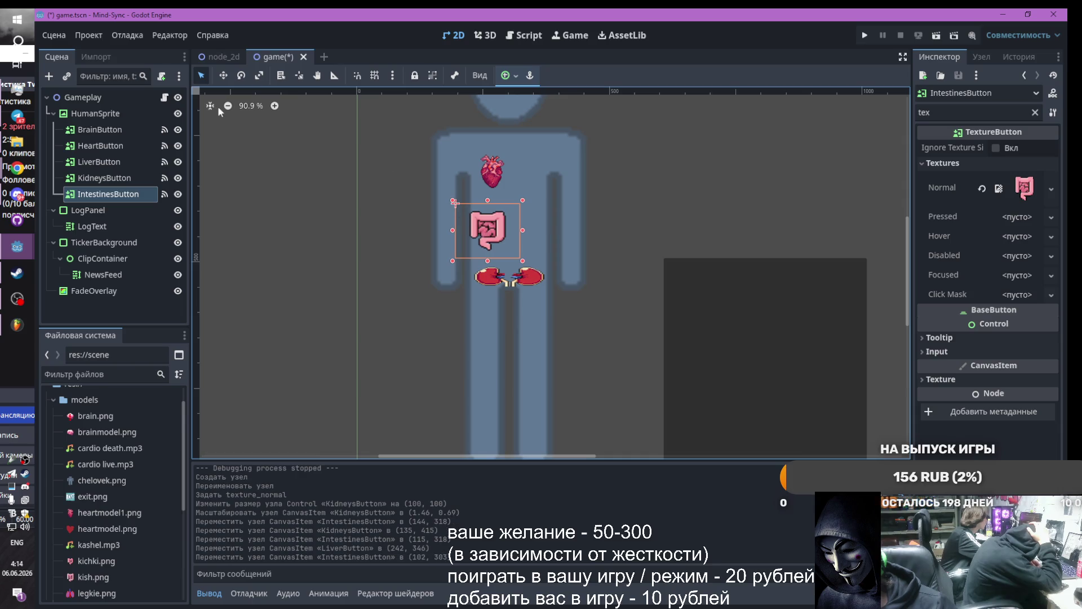
# Move the liver box left beside the intestines and check each organ button's placement
pyautogui.click(103, 179)
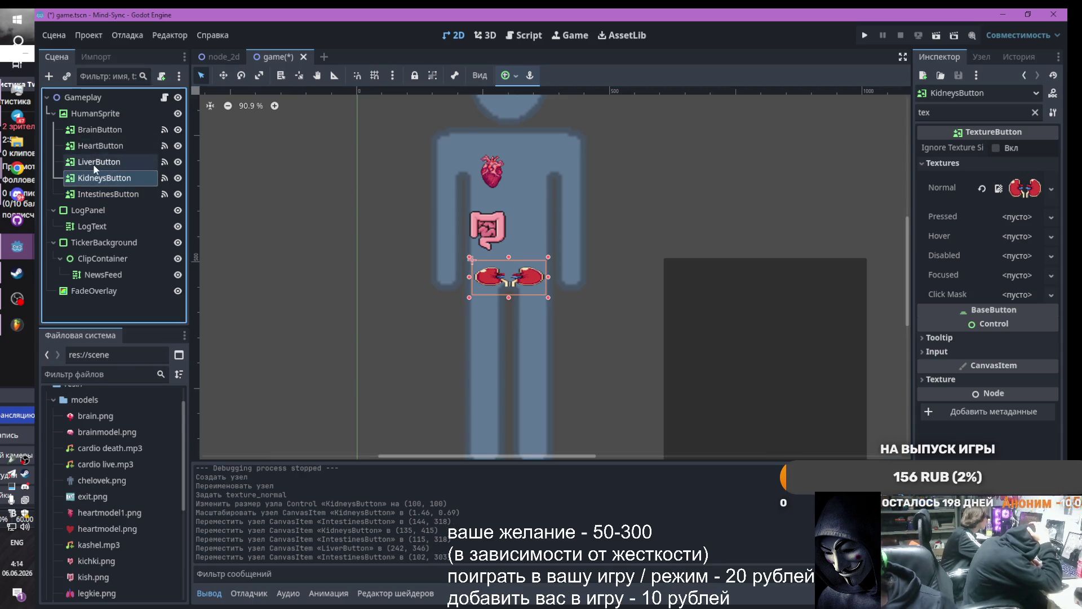
pyautogui.click(103, 161)
pyautogui.moveTo(545, 239); pyautogui.dragTo(539, 239)
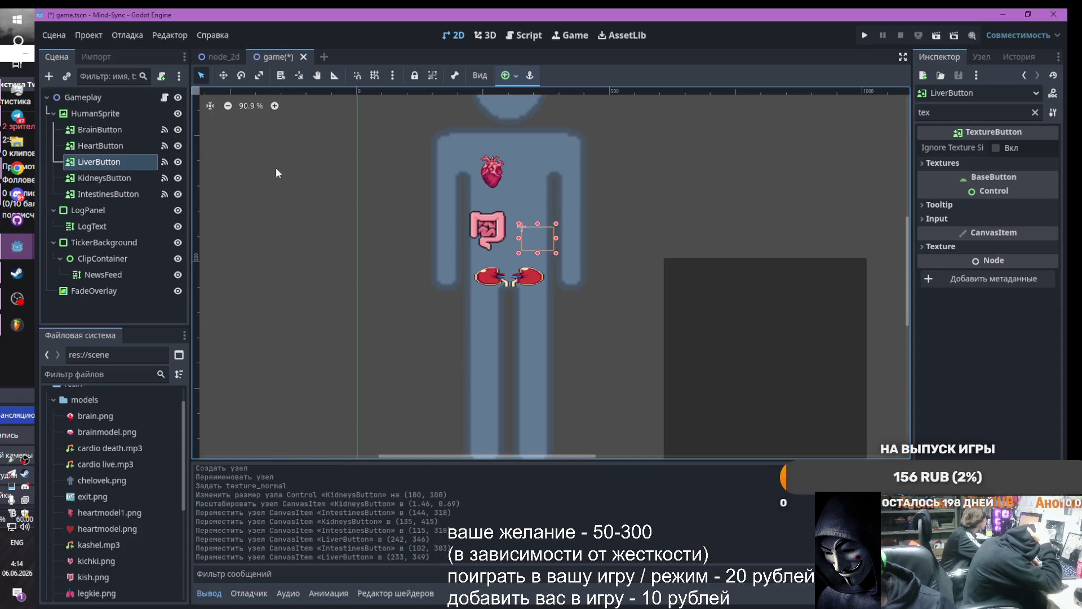
pyautogui.click(100, 178)
pyautogui.click(100, 162)
pyautogui.click(101, 146)
pyautogui.click(100, 162)
pyautogui.click(99, 194)
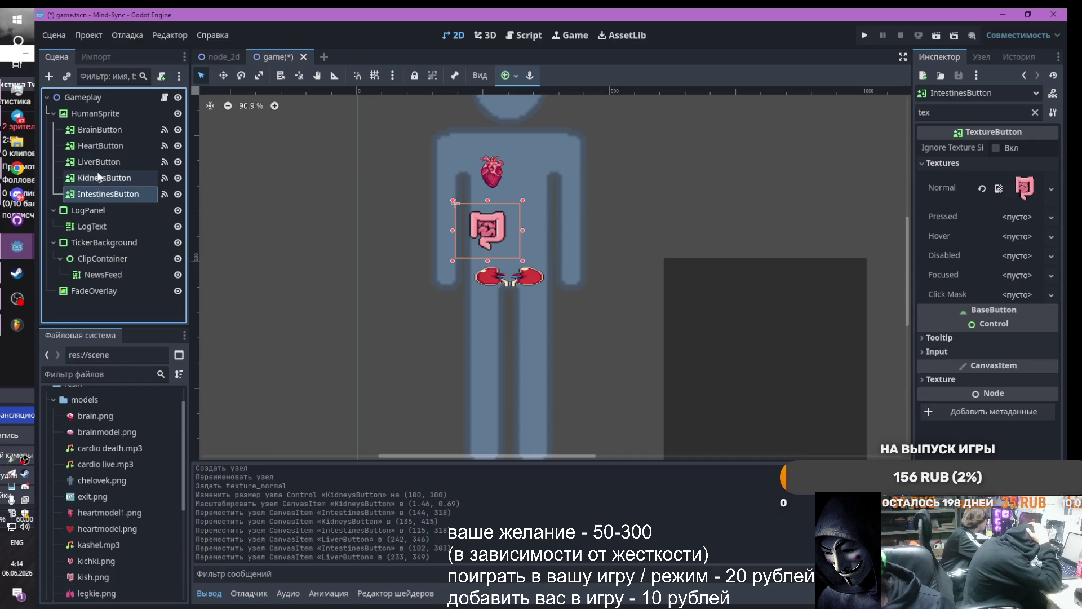
pyautogui.click(90, 210)
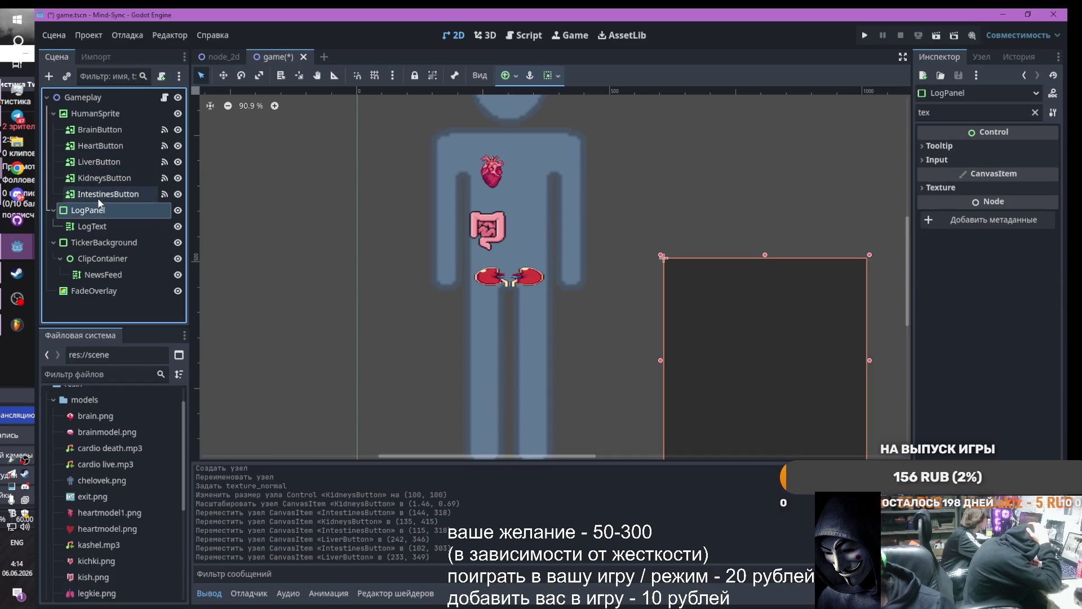
pyautogui.click(99, 194)
pyautogui.click(96, 162)
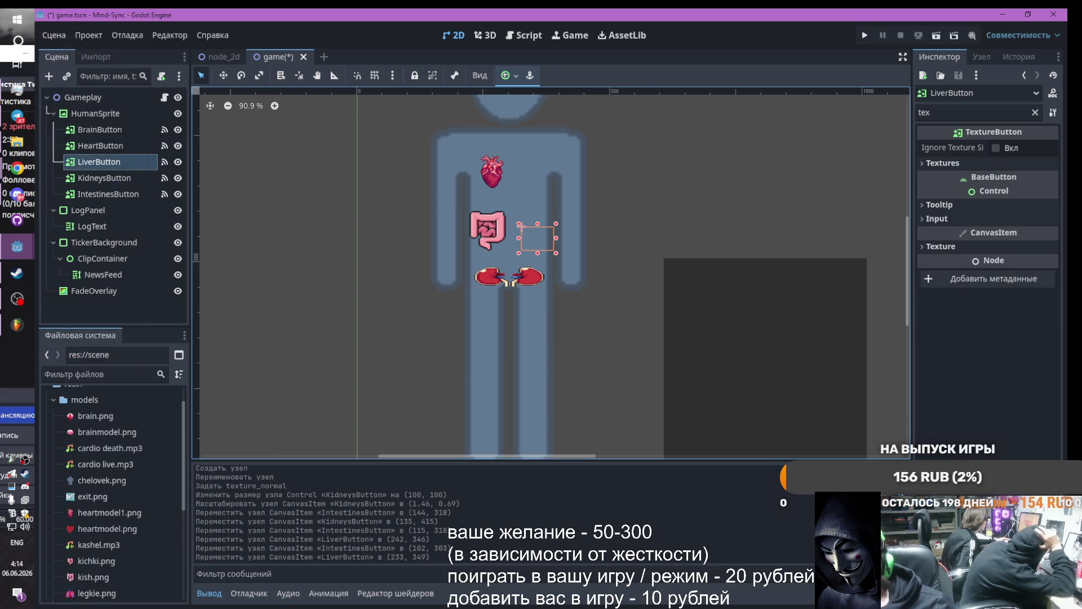
pyautogui.scroll(-2, 556, 242)
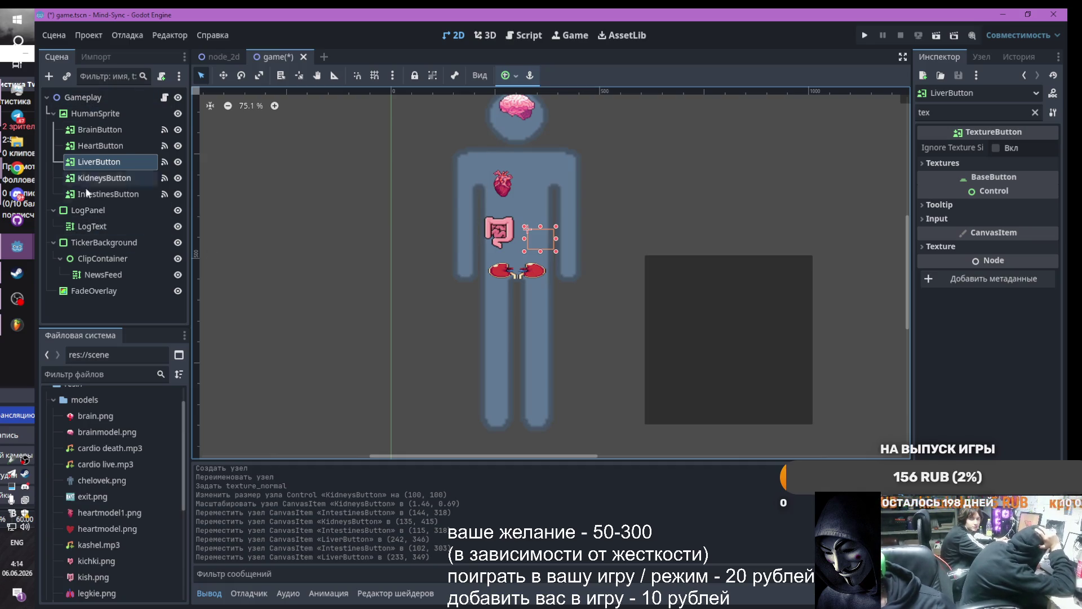
pyautogui.click(87, 292)
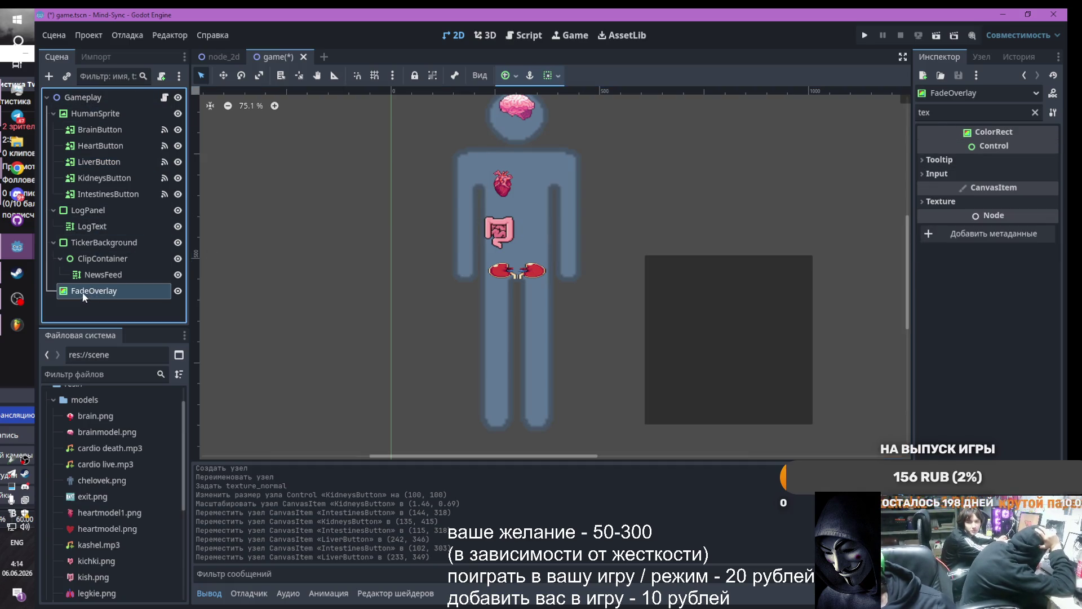
# Change FadeOverlay's Color from white to black
pyautogui.click(928, 159)
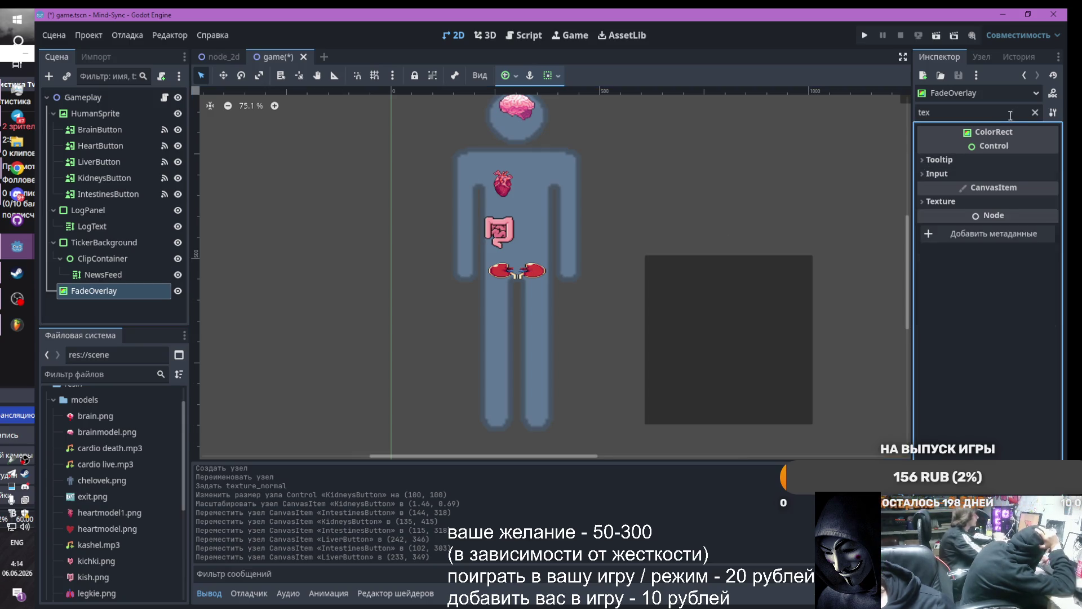
pyautogui.click(1035, 112)
pyautogui.click(1018, 148)
pyautogui.moveTo(1052, 270); pyautogui.dragTo(1056, 327)
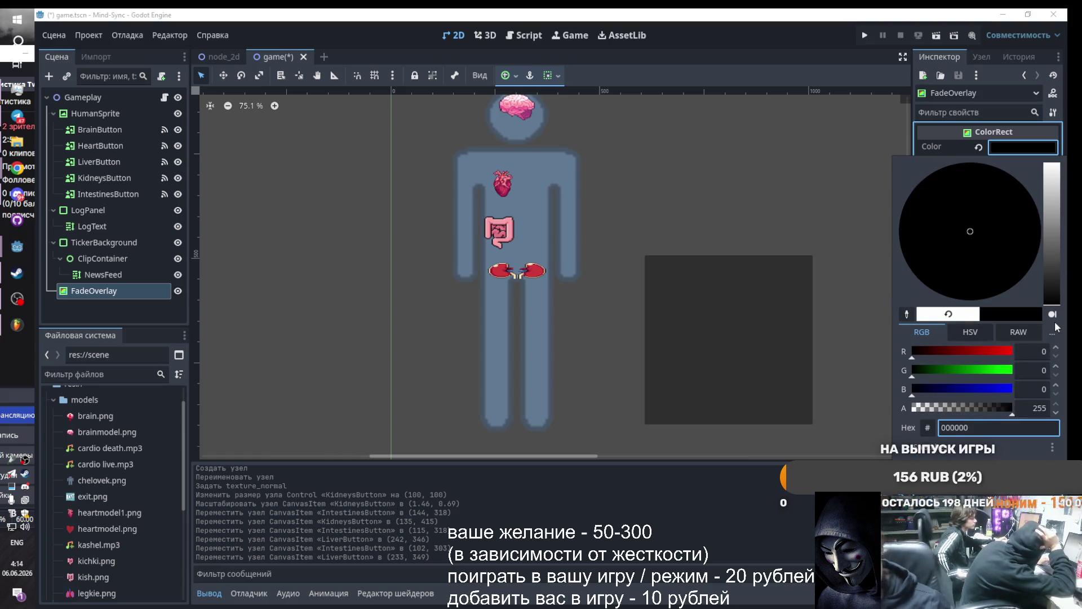
pyautogui.click(329, 359)
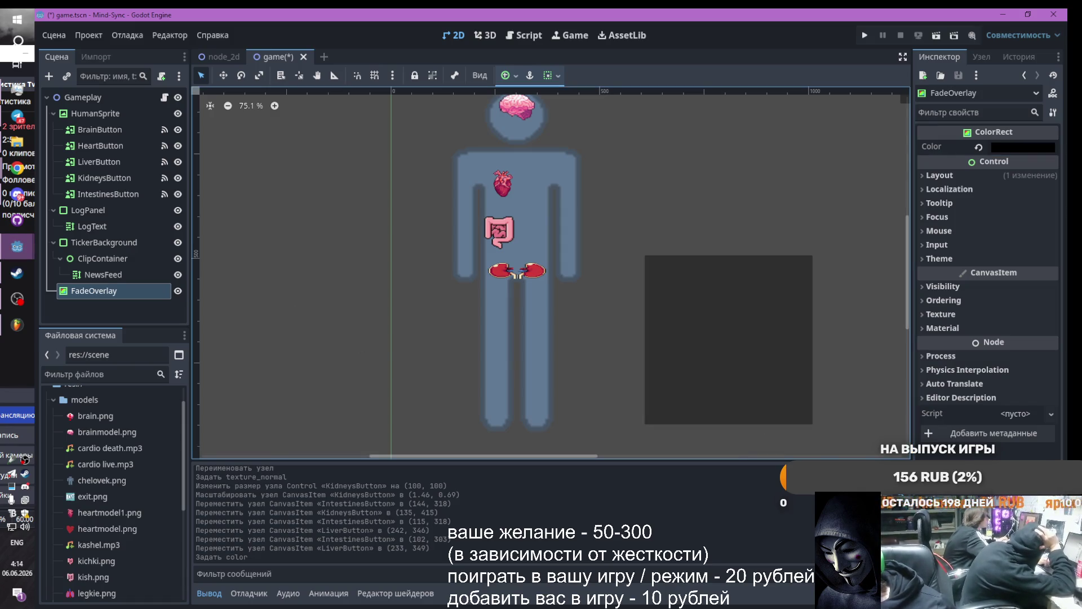
# Stretch the black overlay to 1920×1075 and filter the Inspector by 'canv'
pyautogui.scroll(-2, 330, 323)
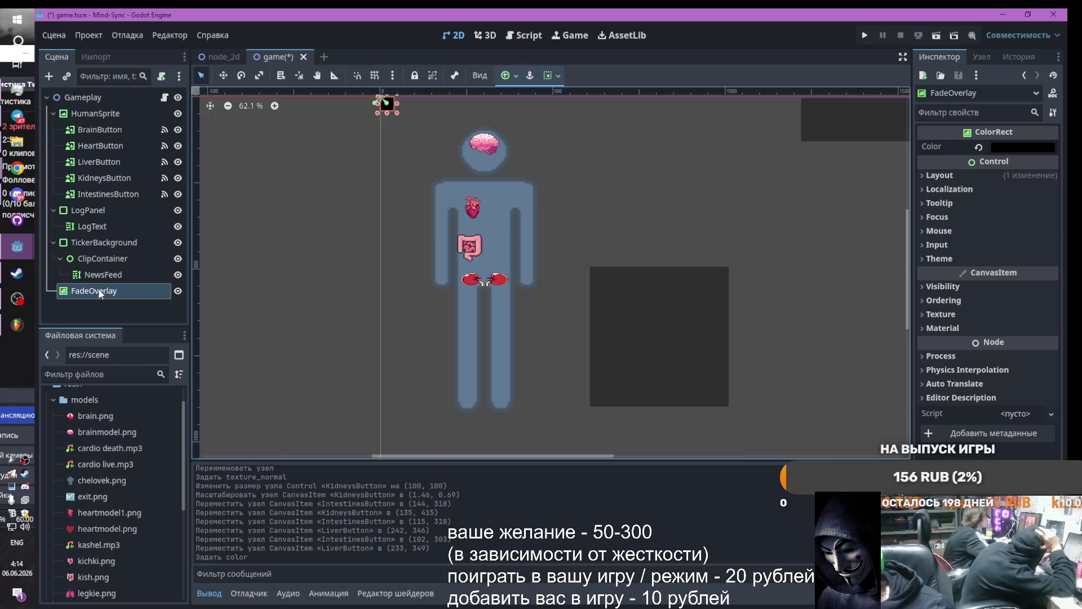
pyautogui.moveTo(397, 113)
pyautogui.mouseDown()
pyautogui.moveTo(593, 213)
pyautogui.moveTo(816, 372)
pyautogui.moveTo(898, 393)
pyautogui.mouseUp()
pyautogui.scroll(-5, 593, 213)
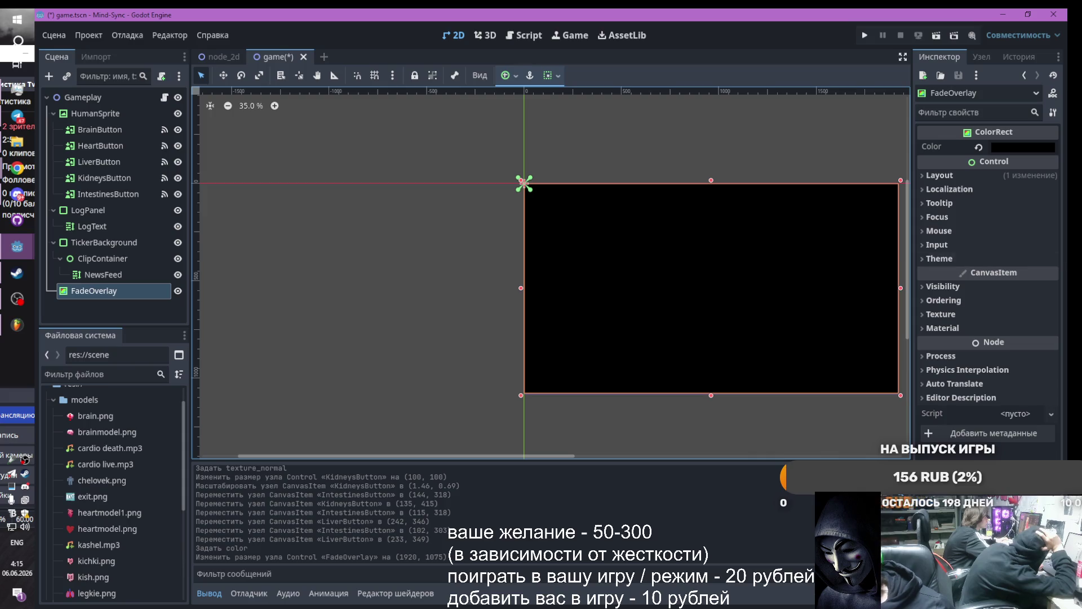
pyautogui.click(963, 112)
pyautogui.write('canv')
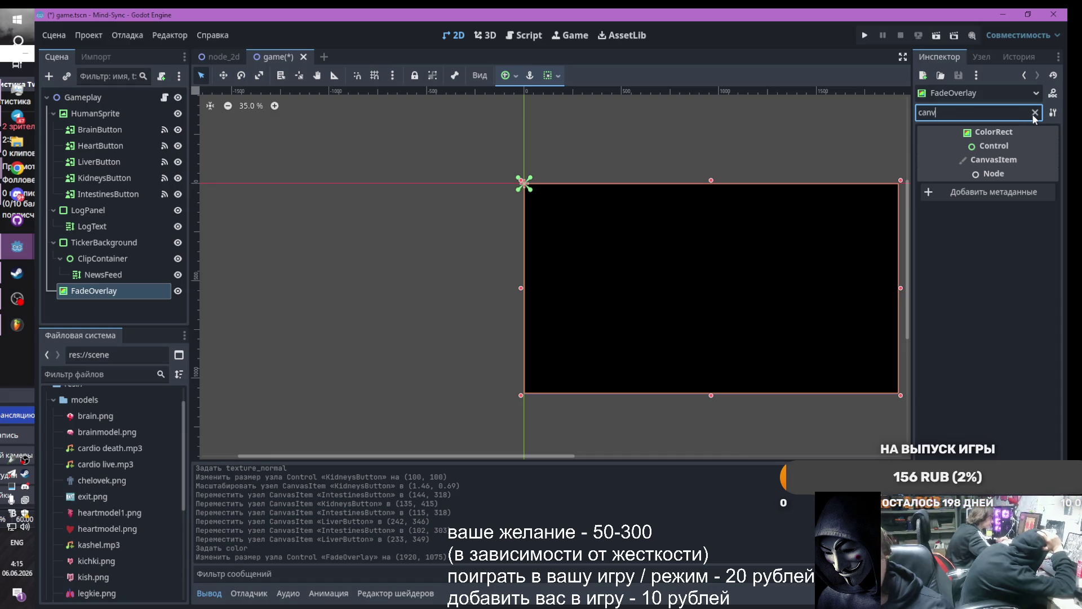
# Set FadeOverlay's Color alpha to 0 (00000000) and open game.gd in the Script editor
pyautogui.click(1034, 113)
pyautogui.write('vus')
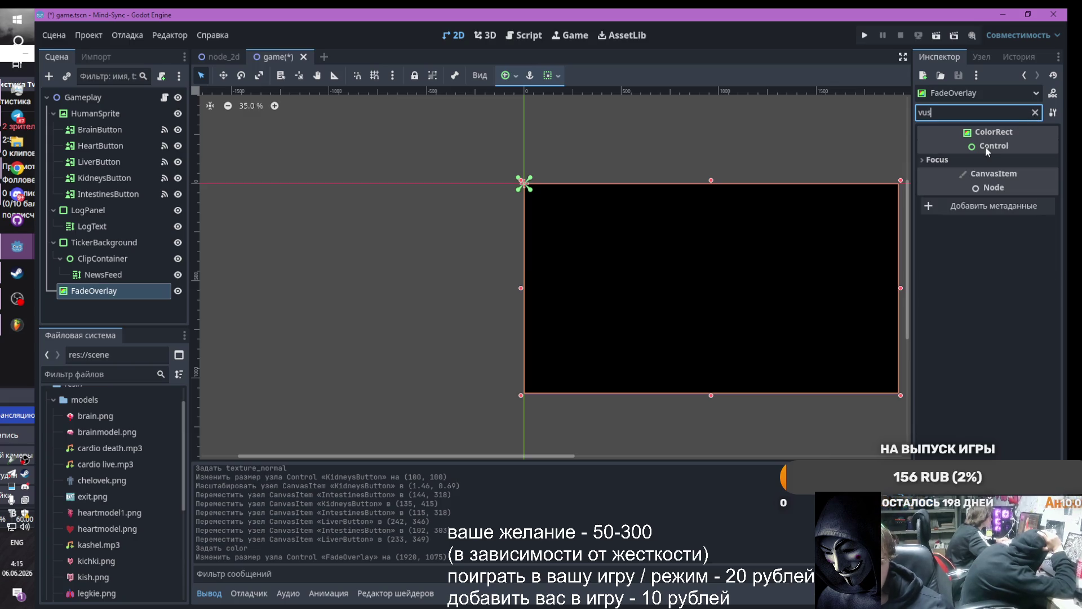
pyautogui.click(923, 160)
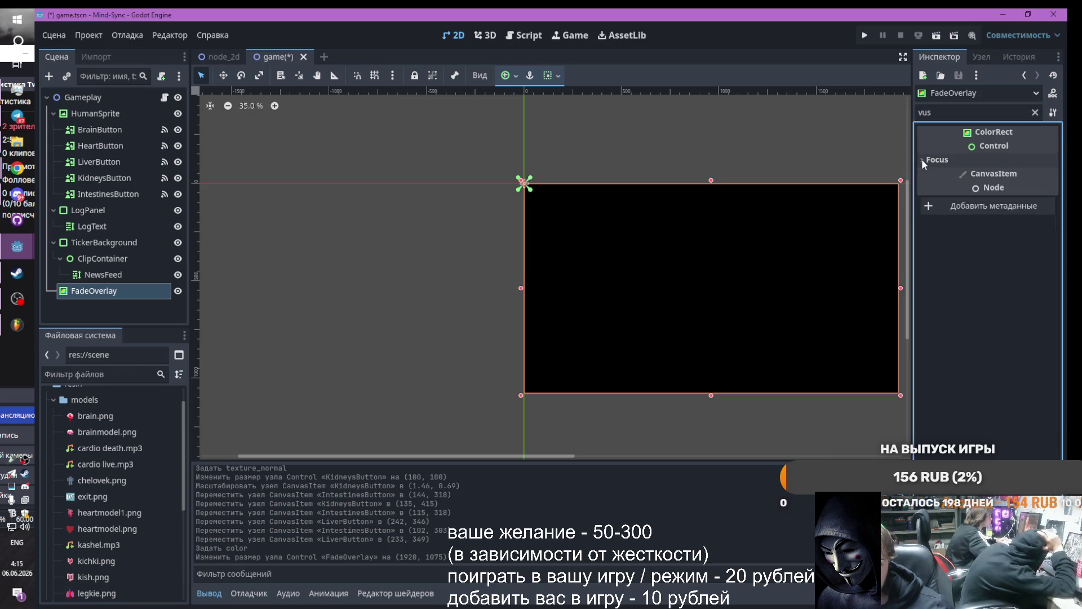
pyautogui.click(1036, 113)
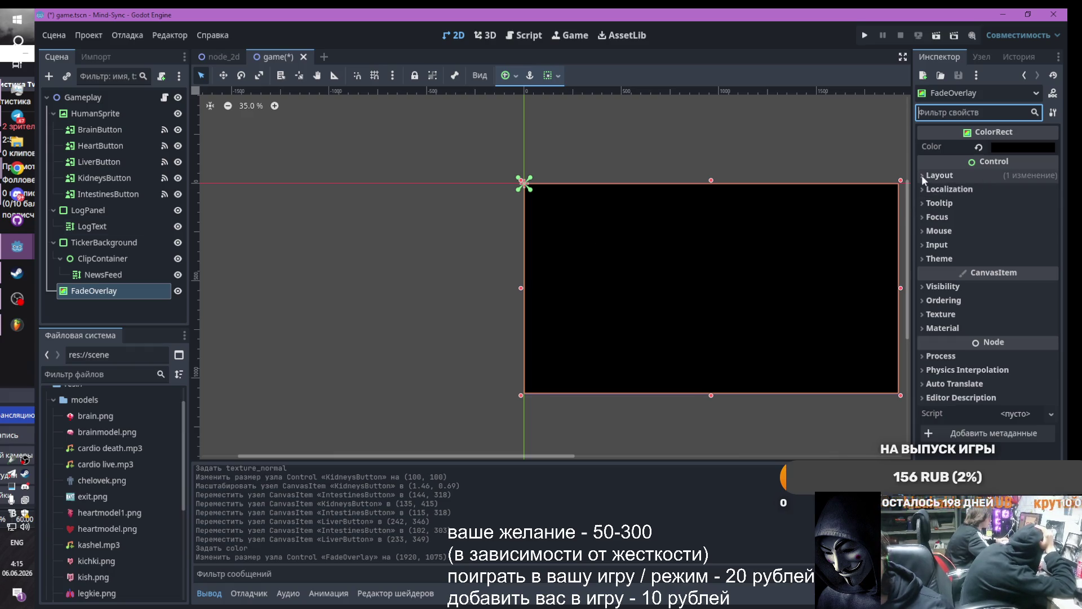
pyautogui.click(1009, 148)
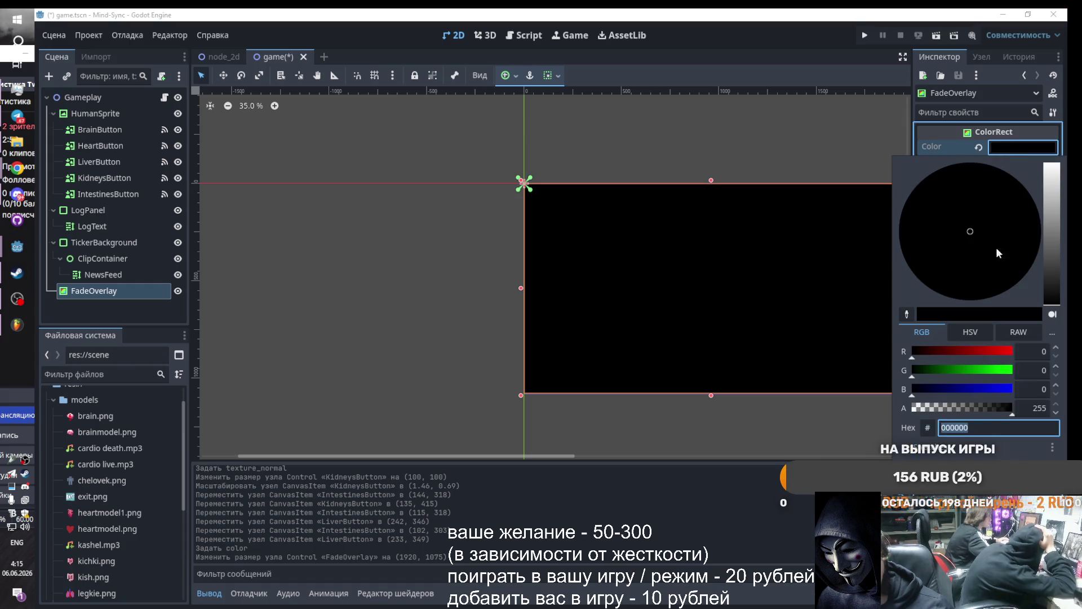
pyautogui.moveTo(958, 405); pyautogui.dragTo(909, 407)
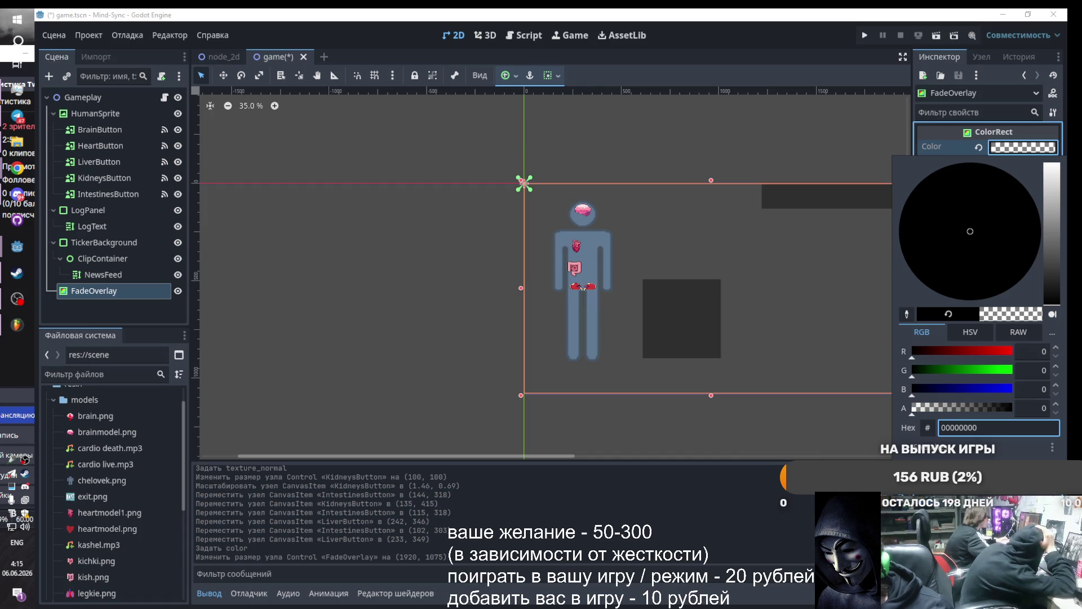
pyautogui.press('Escape')
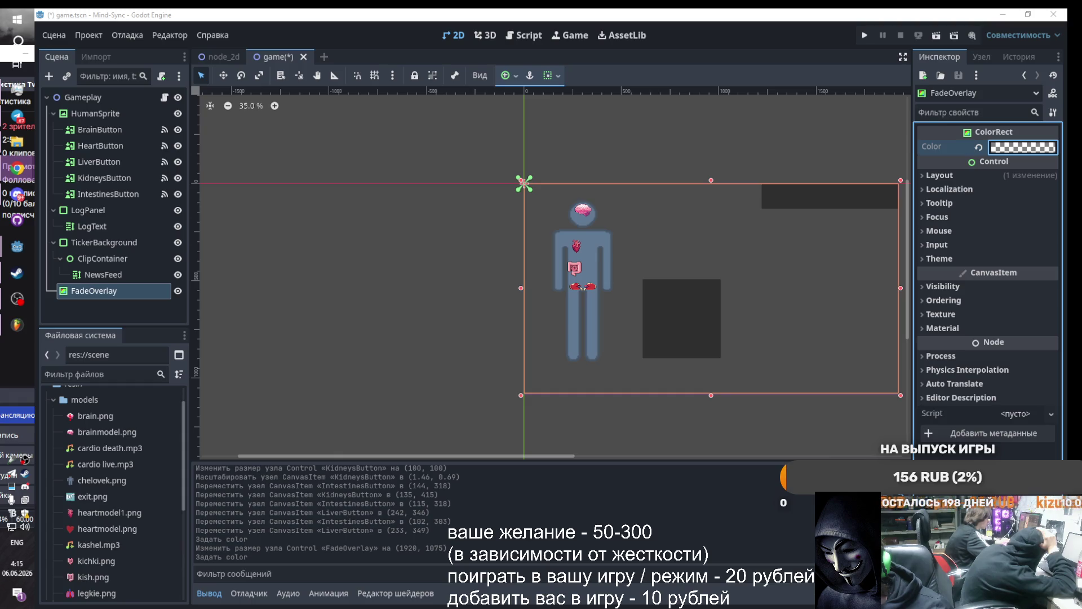
pyautogui.click(528, 35)
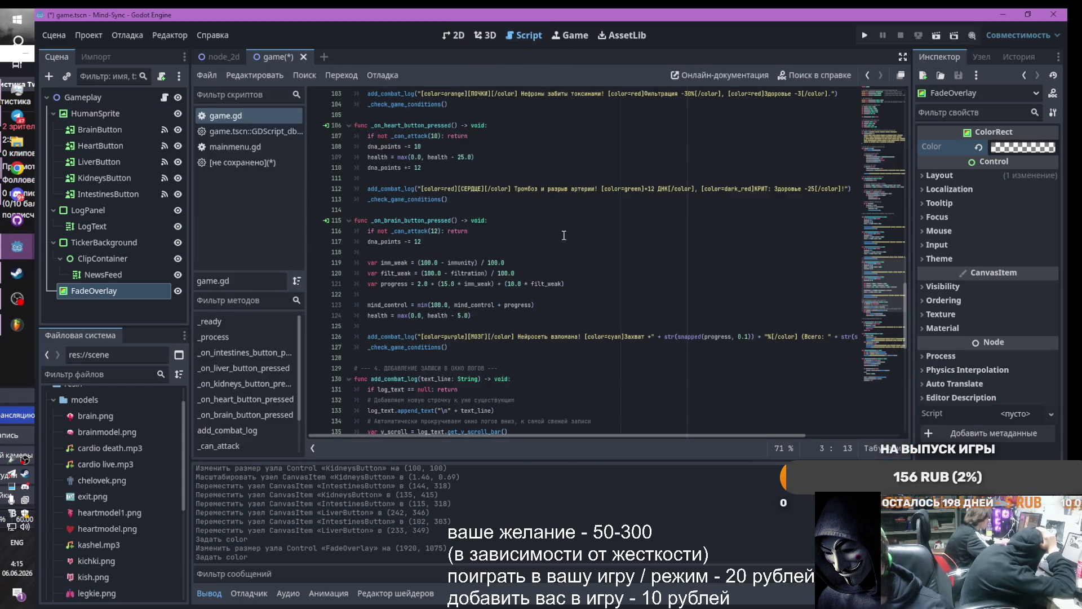
# Paste the new fade code into game.gd and assign FadeOverlay to Gameplay's Fade Overlay property
pyautogui.hotkey('ctrl', 'v')
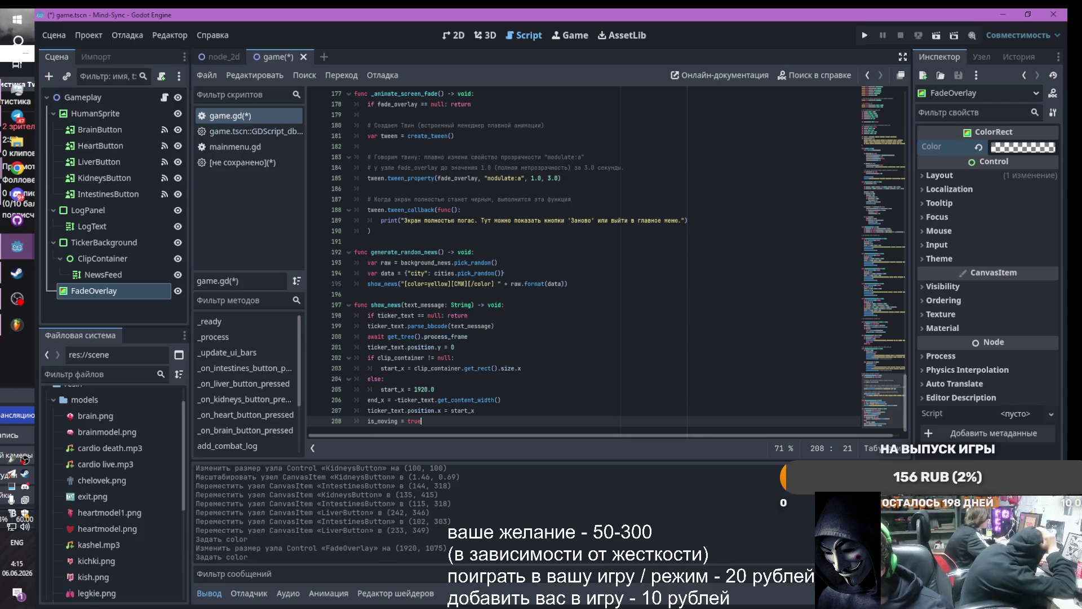
pyautogui.click(83, 97)
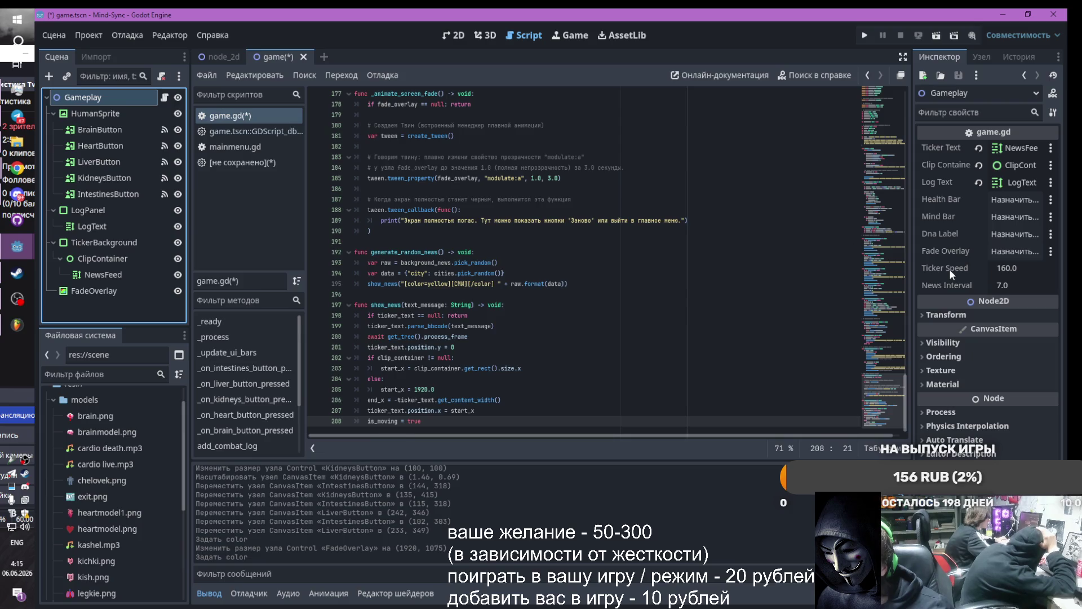
pyautogui.click(1010, 202)
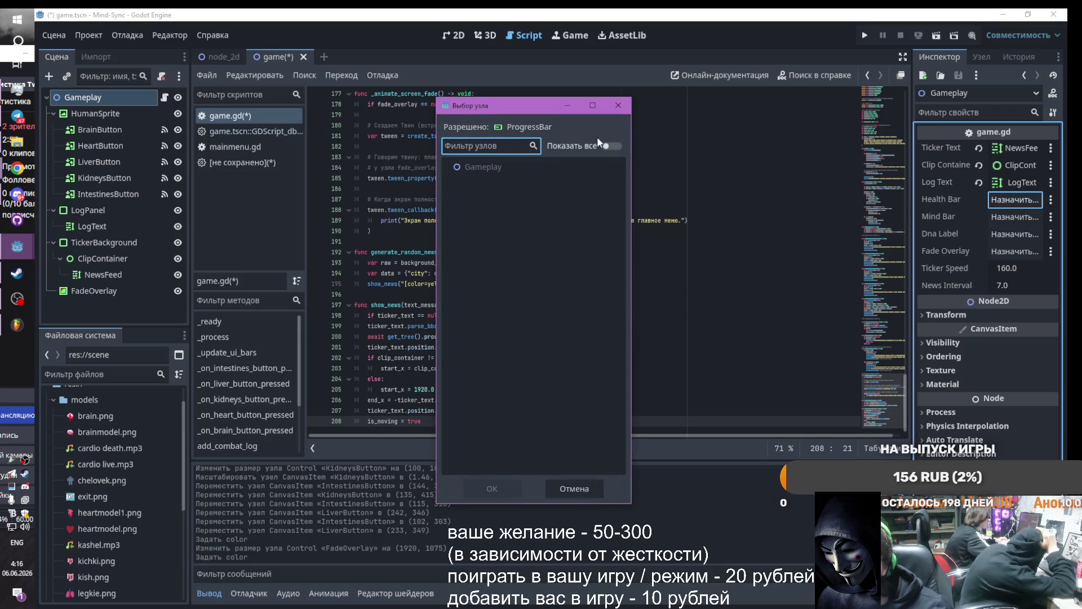
pyautogui.click(619, 105)
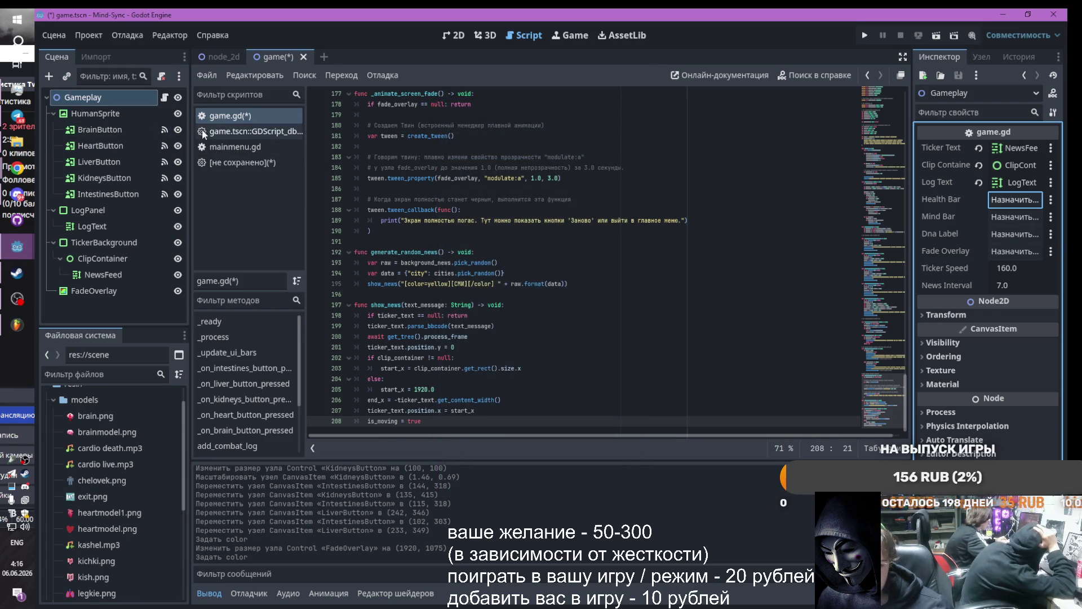
pyautogui.click(1018, 251)
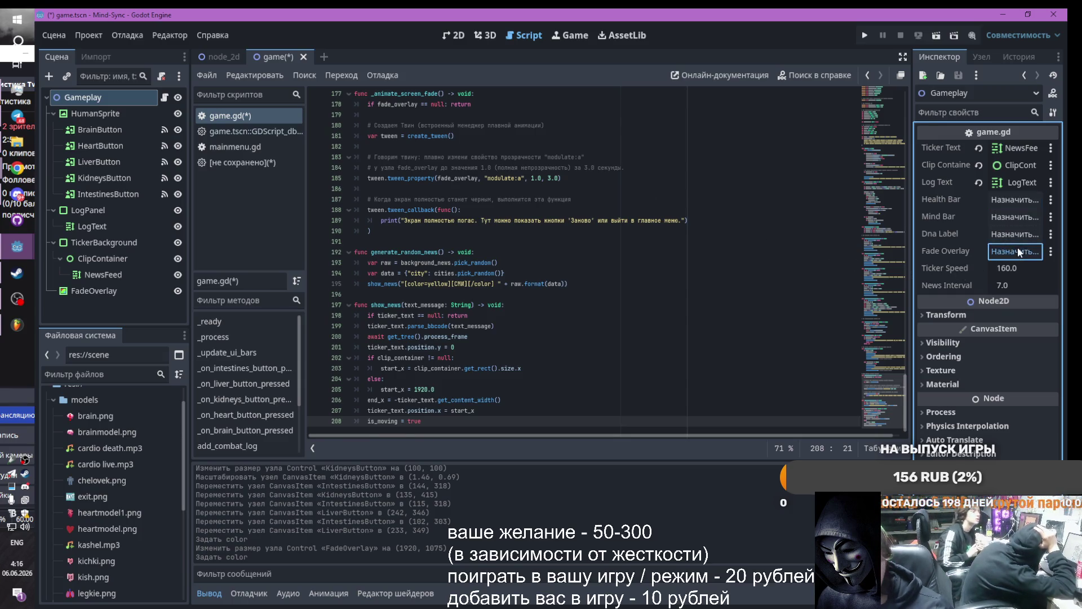
pyautogui.doubleClick(480, 187)
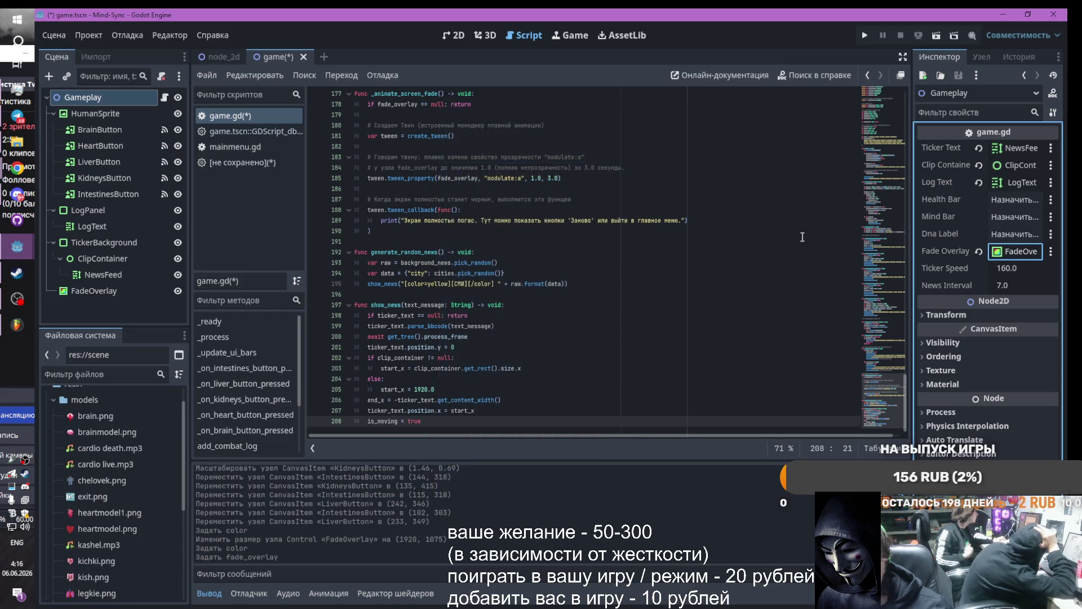
# Inspect the Dna Label and Health Bar slots without changing them, then run the project
pyautogui.click(1011, 235)
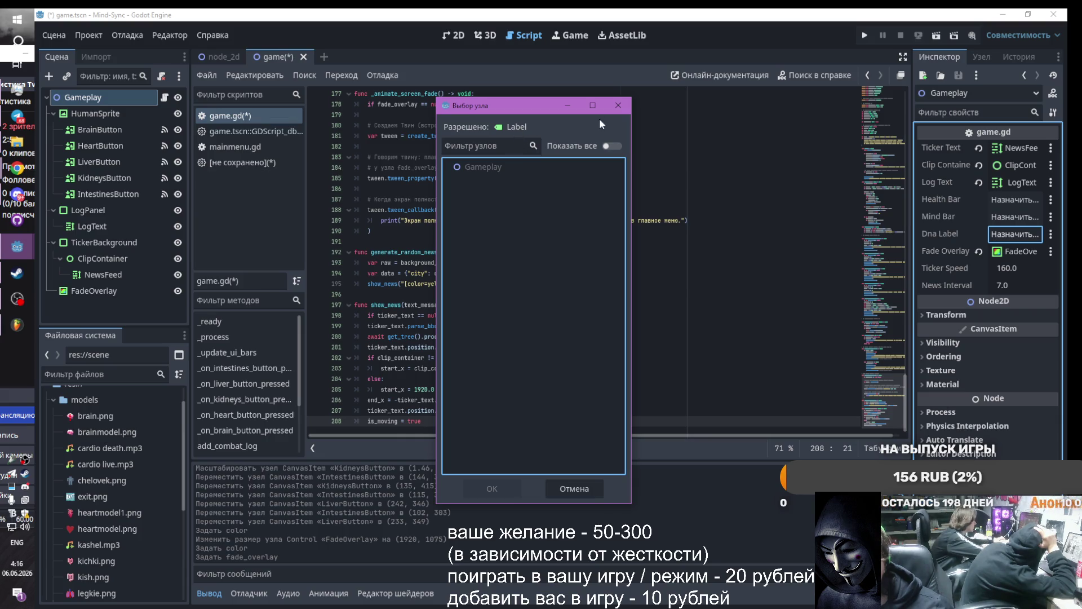
pyautogui.click(619, 105)
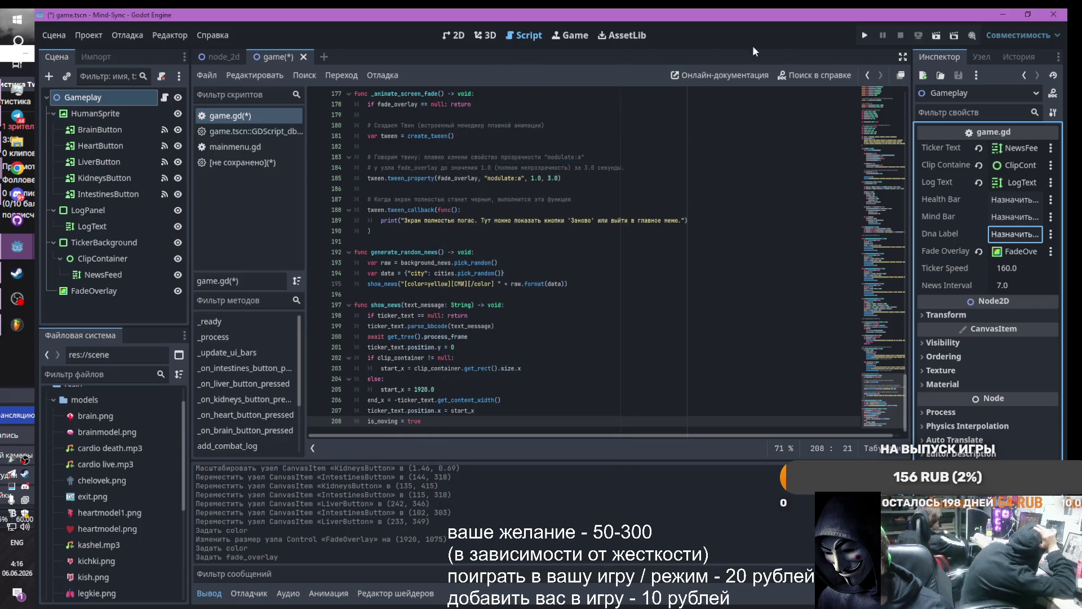
pyautogui.click(1016, 198)
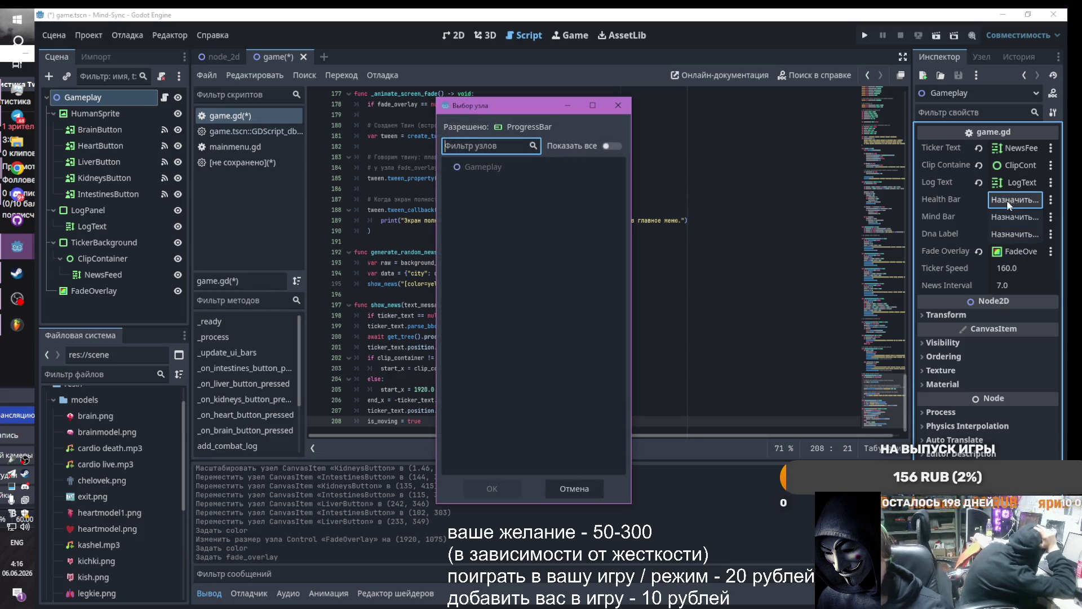
pyautogui.click(623, 107)
pyautogui.click(865, 35)
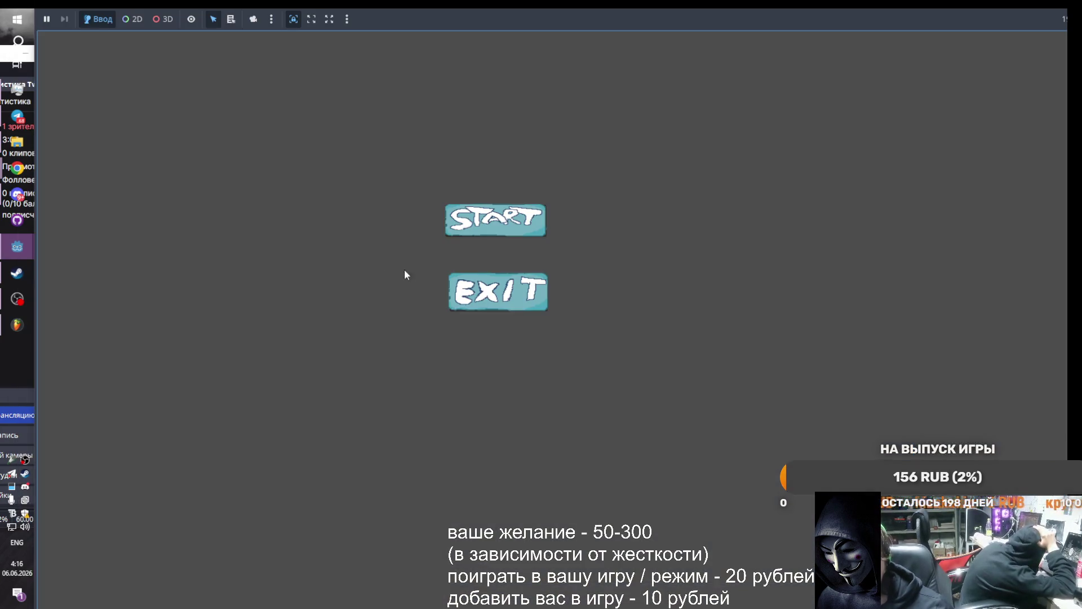
# Start the game from its menu, close the debug game window and return to the 2D scene view
pyautogui.click(500, 219)
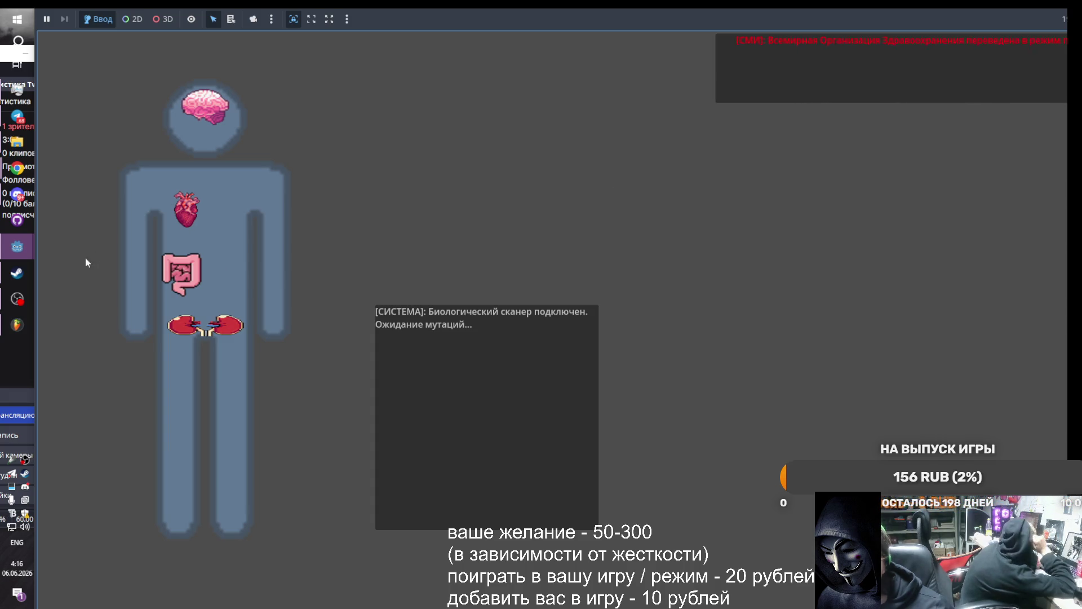
pyautogui.moveTo(17, 247)
pyautogui.click(146, 298)
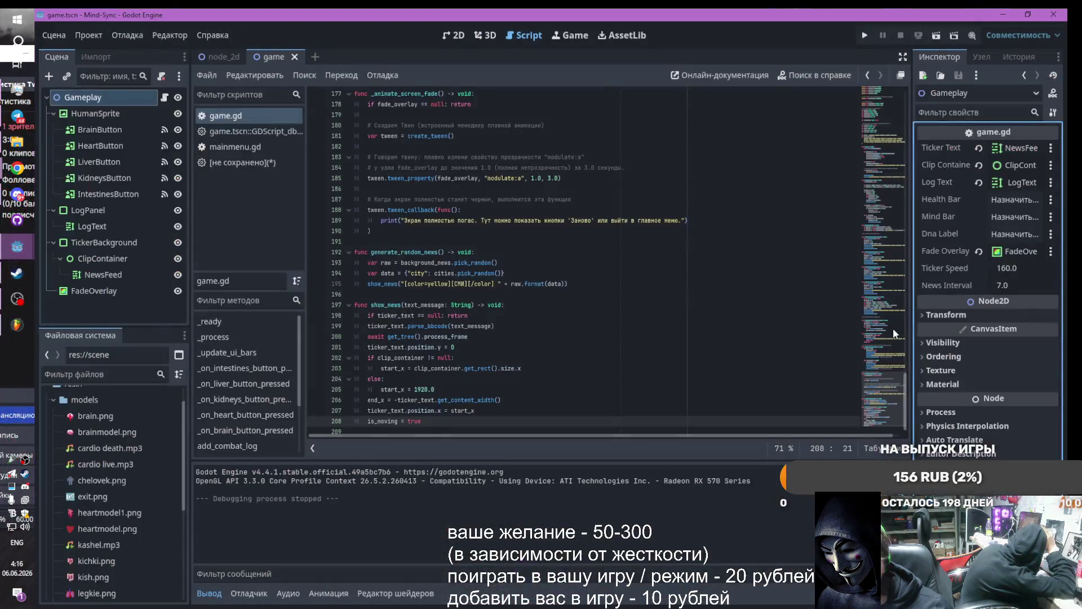
pyautogui.scroll(20, 409, 293)
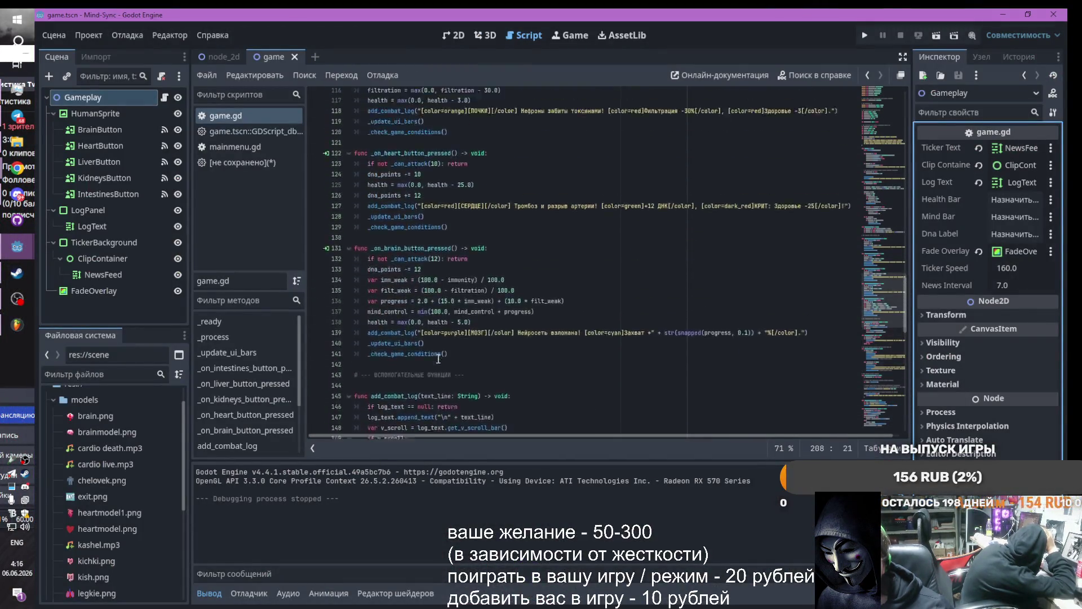
pyautogui.click(451, 36)
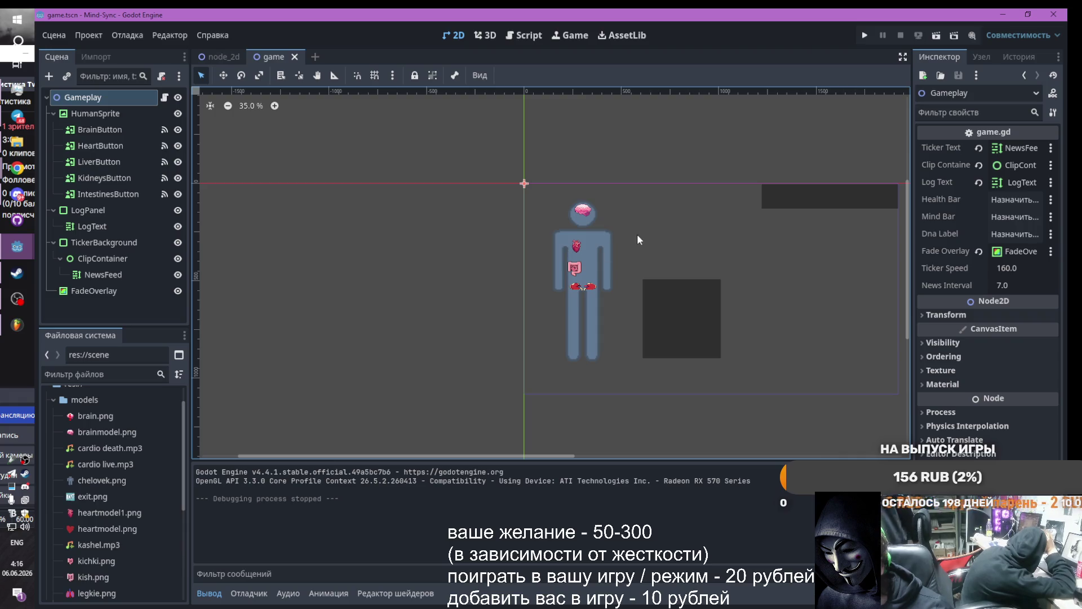
pyautogui.click(864, 36)
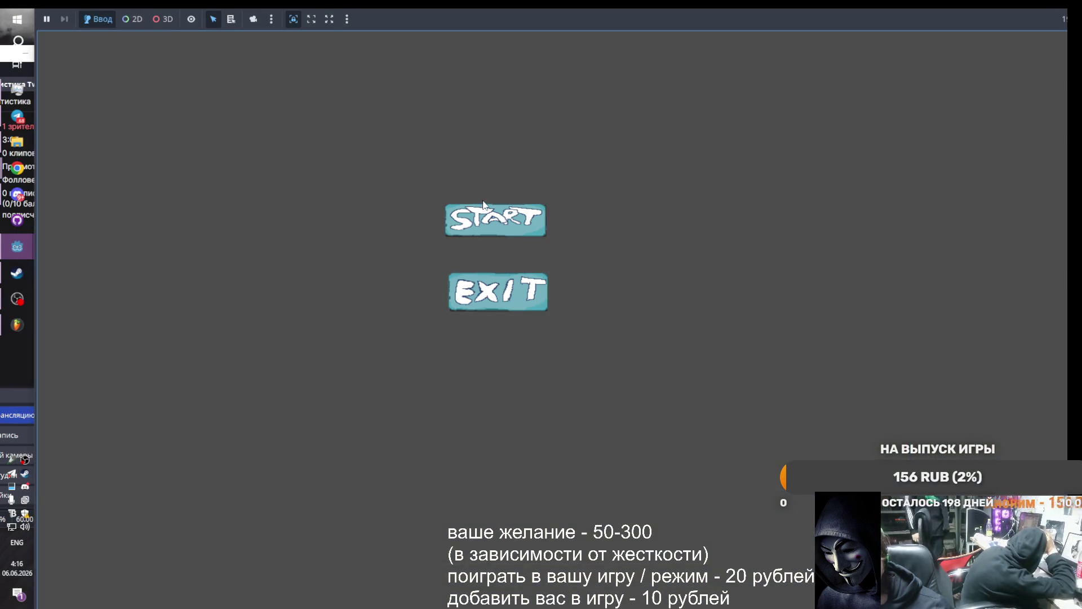
pyautogui.click(484, 206)
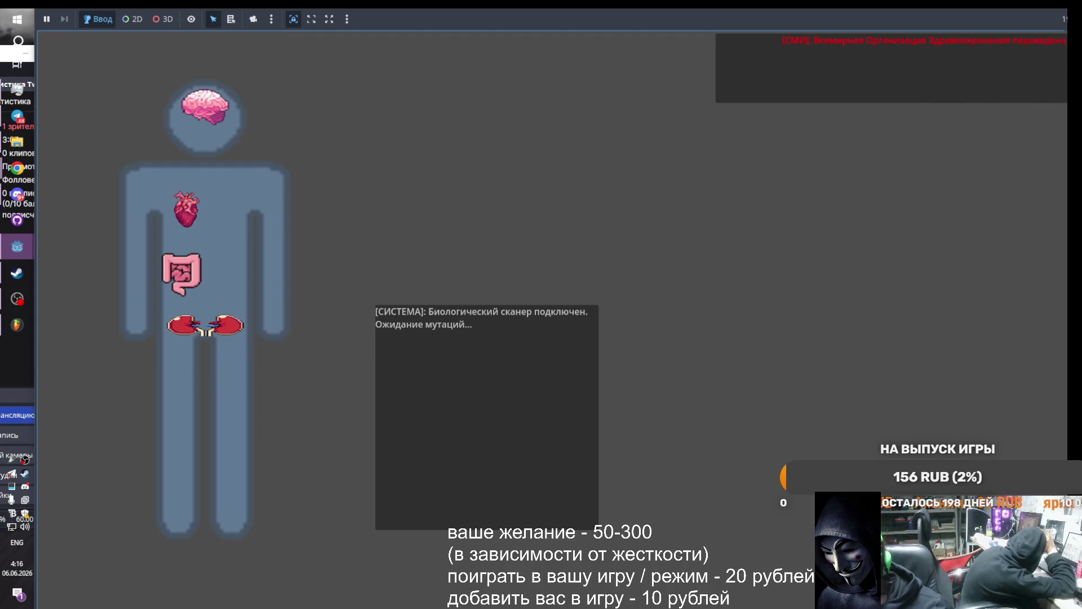
pyautogui.hotkey('alt', 'shift')
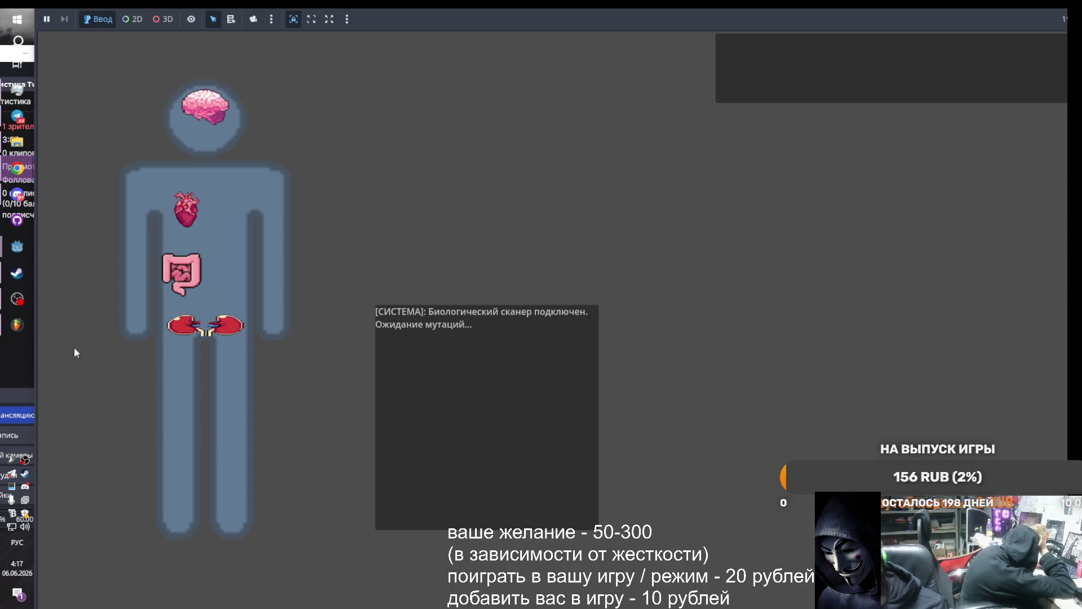
pyautogui.click(219, 330)
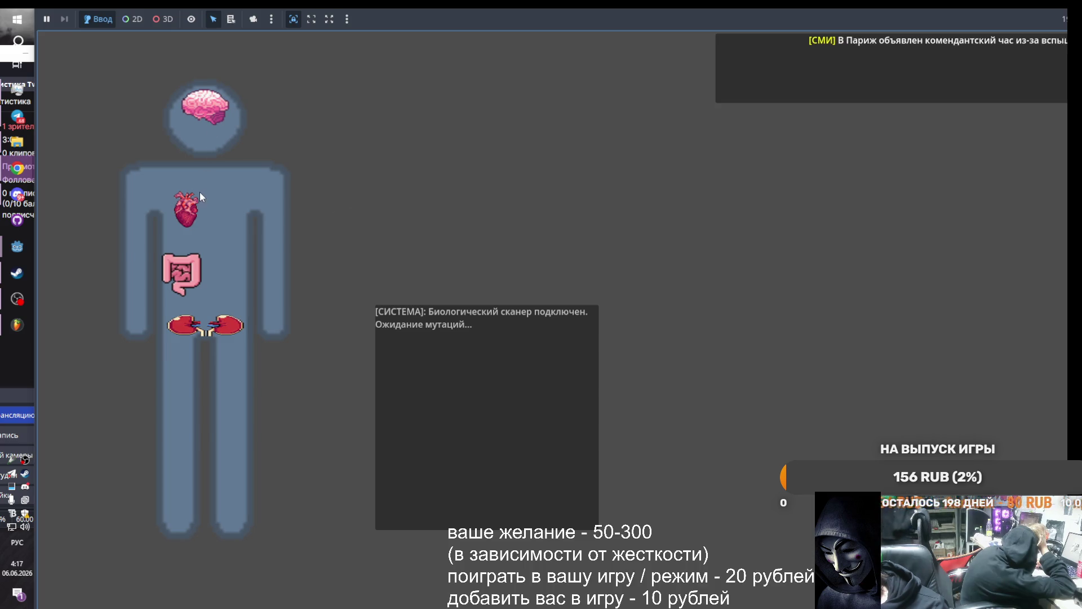
pyautogui.moveTo(17, 246)
pyautogui.click(146, 298)
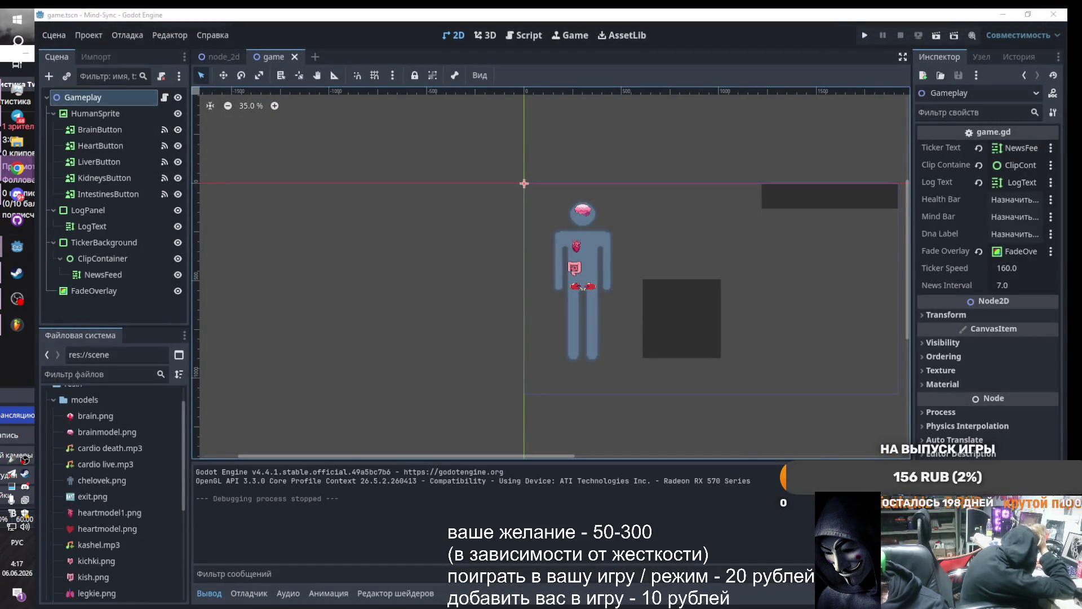
# Make FadeOverlay Gameplay's first child, then playtest by attacking the heart until the host dies
pyautogui.moveTo(93, 291); pyautogui.dragTo(97, 110)
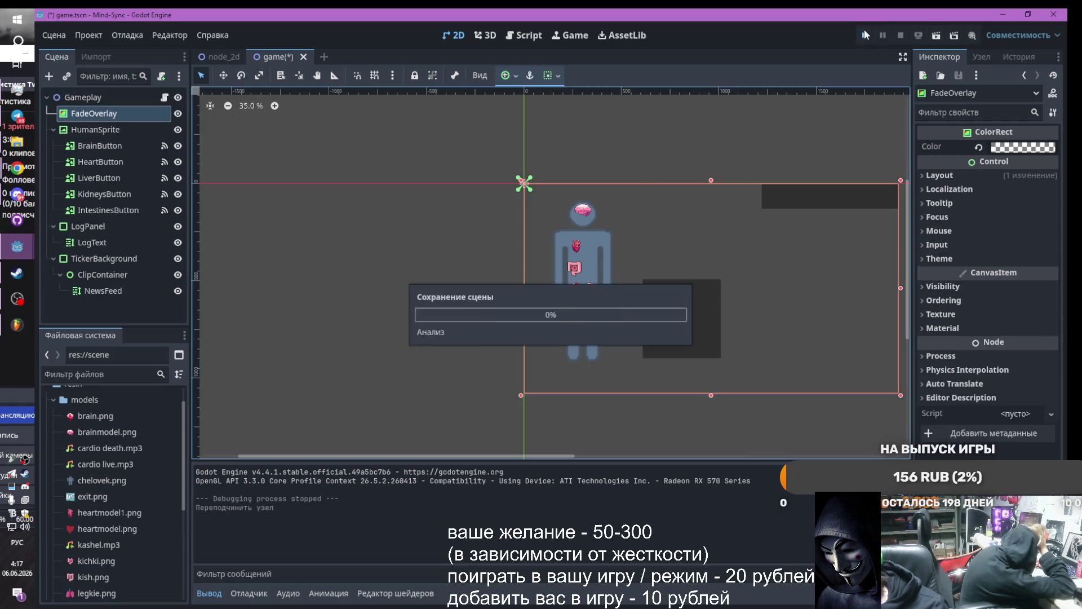
pyautogui.click(866, 35)
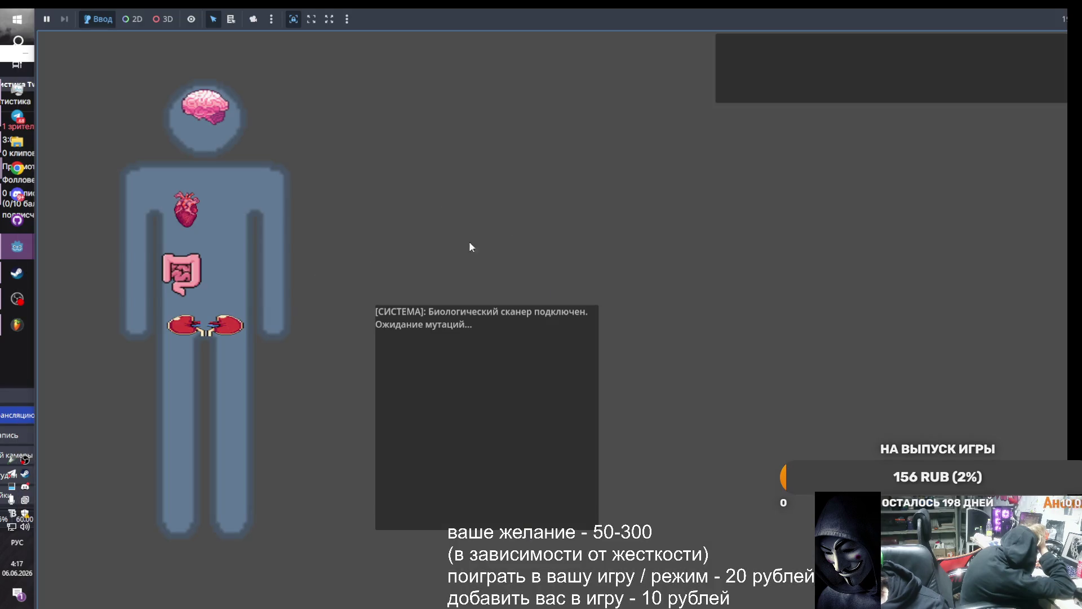
pyautogui.click(188, 269)
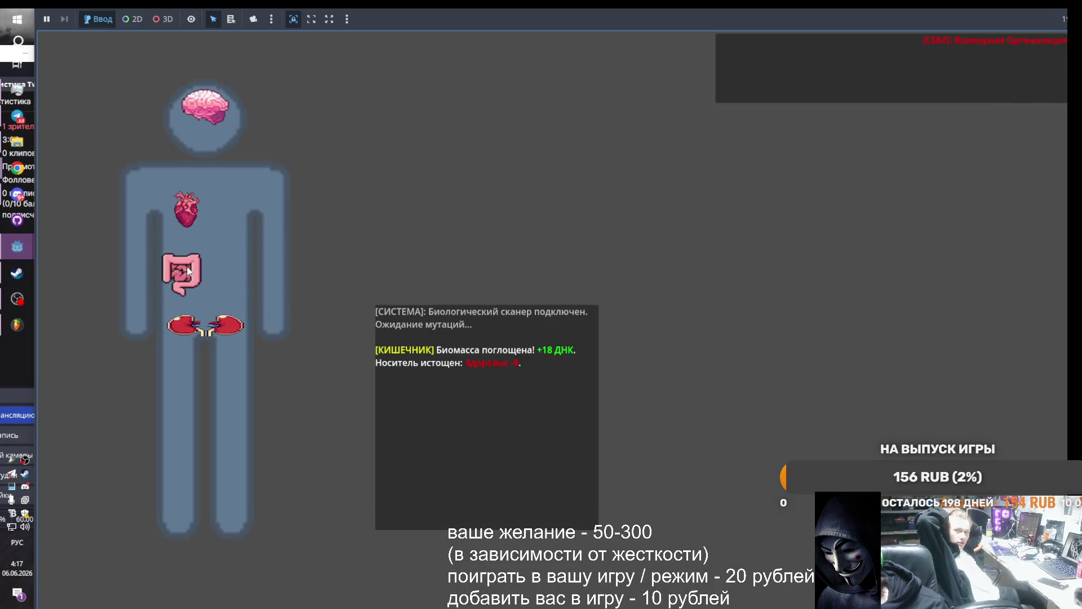
pyautogui.click(188, 270)
pyautogui.tripleClick(189, 212)
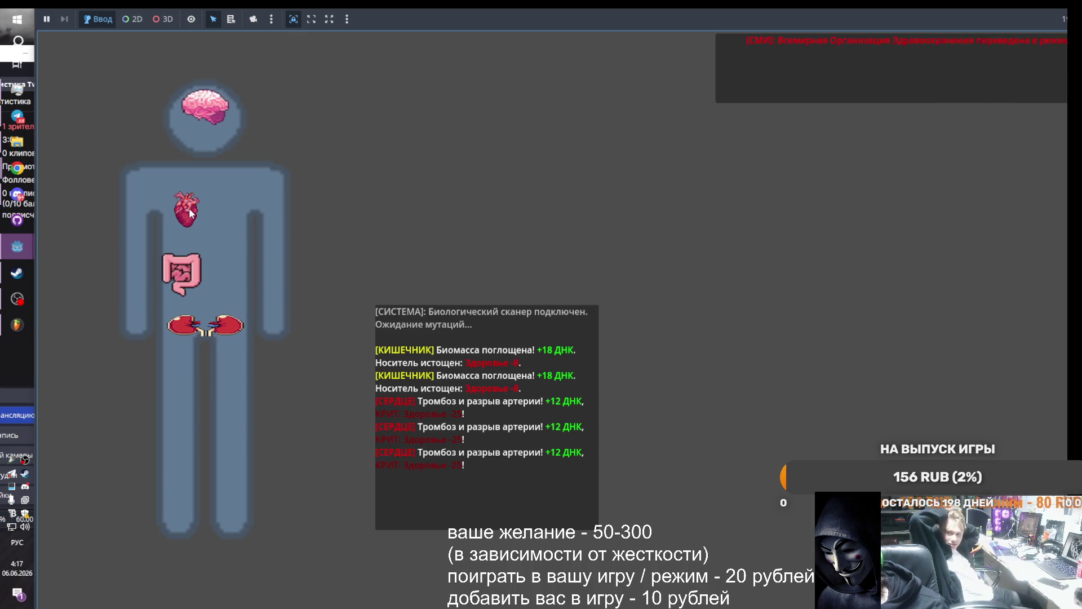
pyautogui.click(189, 213)
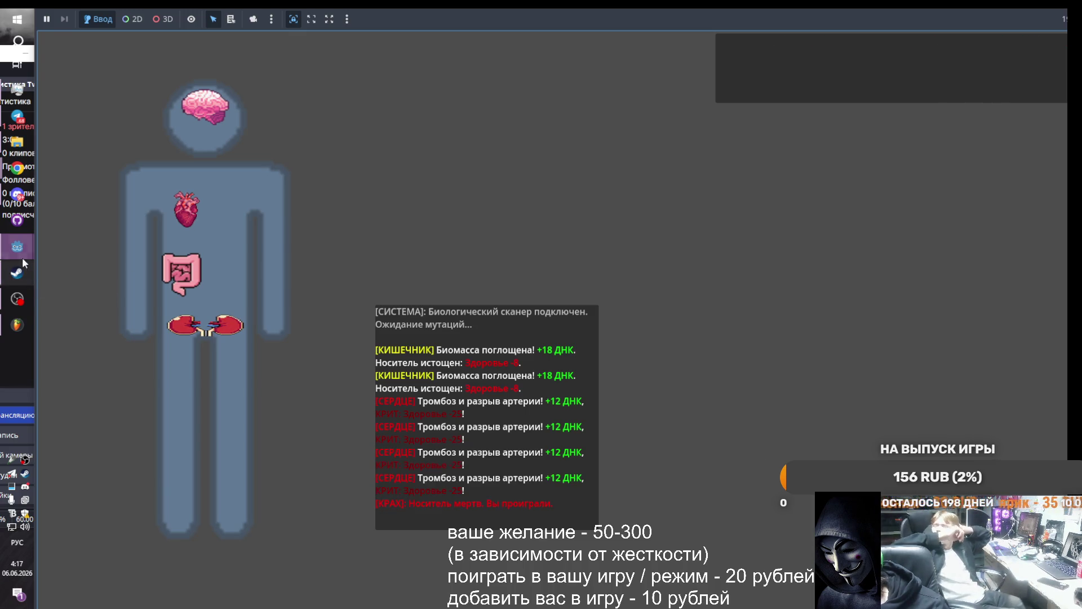
pyautogui.moveTo(22, 258)
pyautogui.click(145, 299)
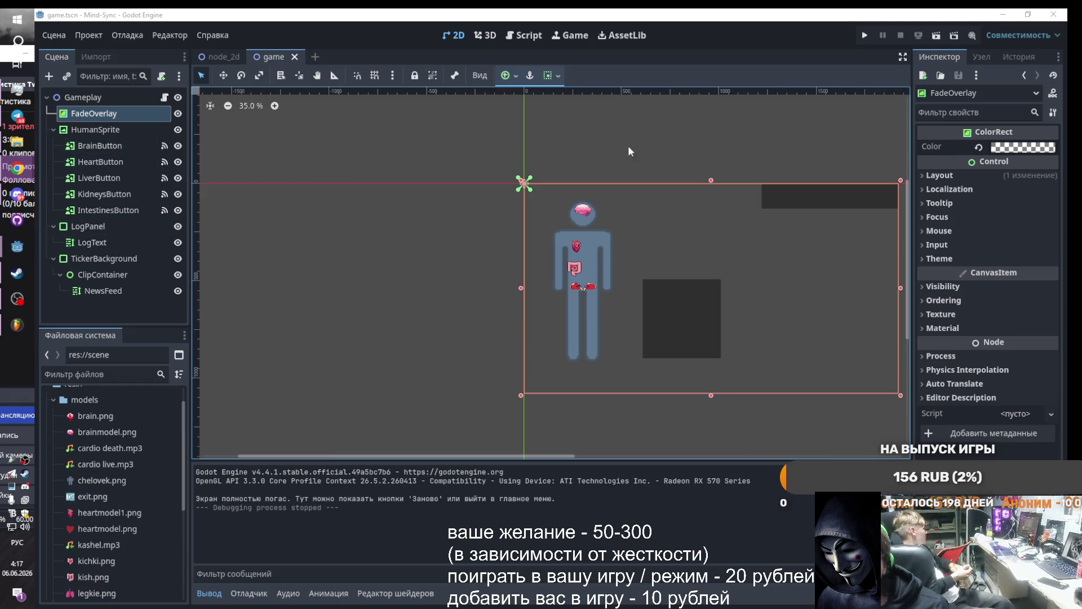
# Paste the new screen-fade and news ticker code over Gameplay's game.gd script
pyautogui.click(89, 98)
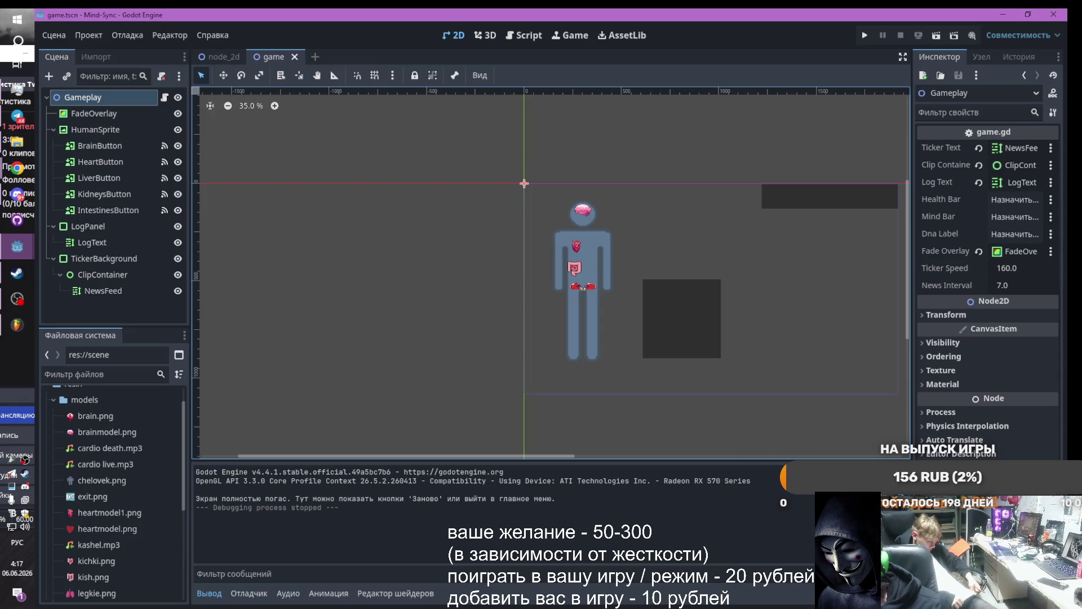
pyautogui.click(524, 35)
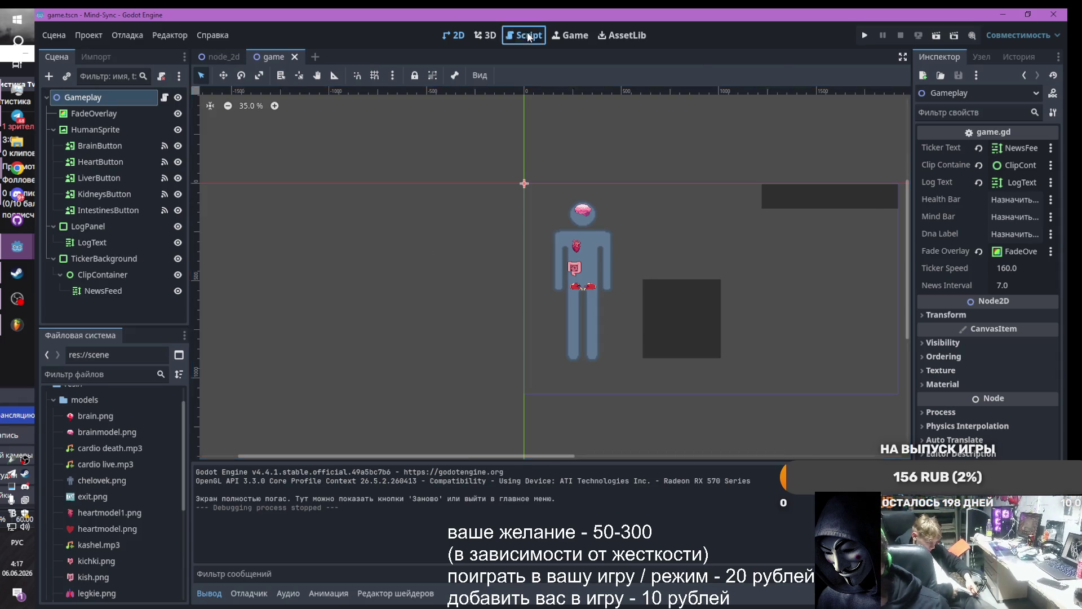
pyautogui.hotkey('ctrl', 'a')
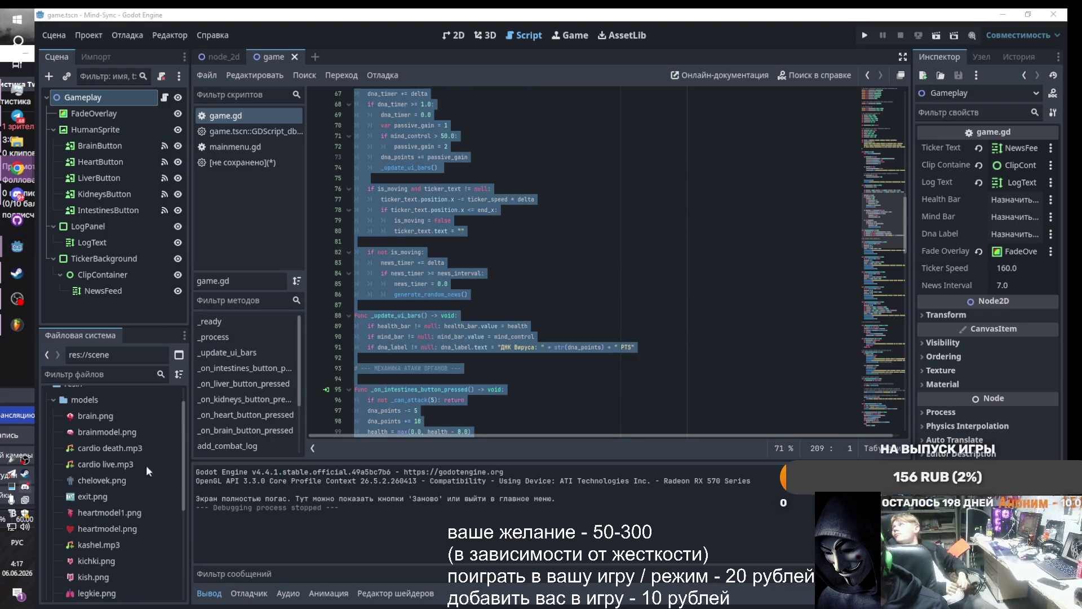
pyautogui.hotkey('alt', 'shift')
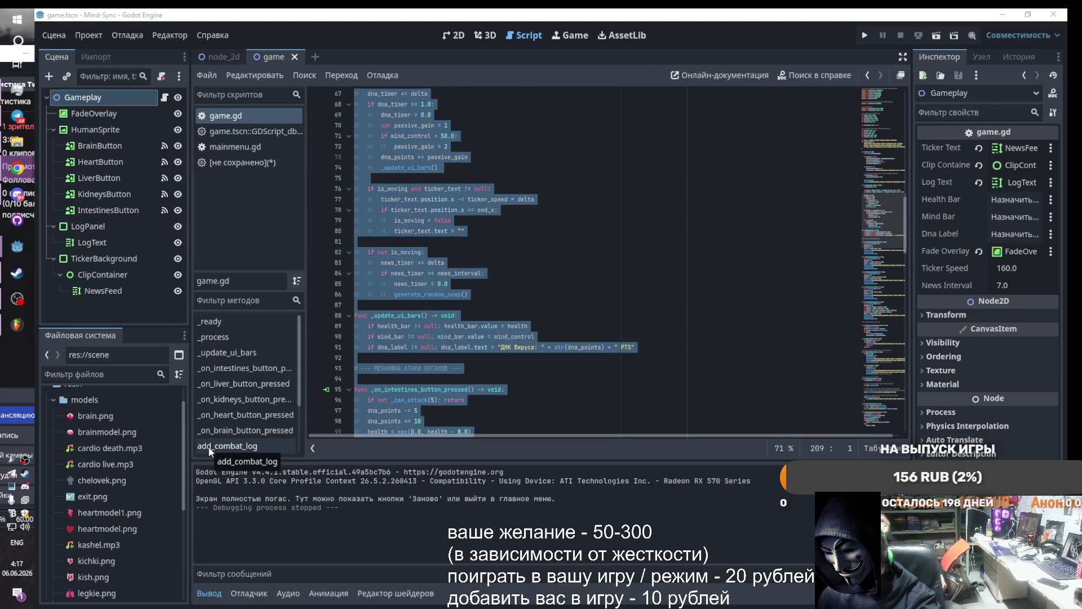
pyautogui.hotkey('alt', 'shift')
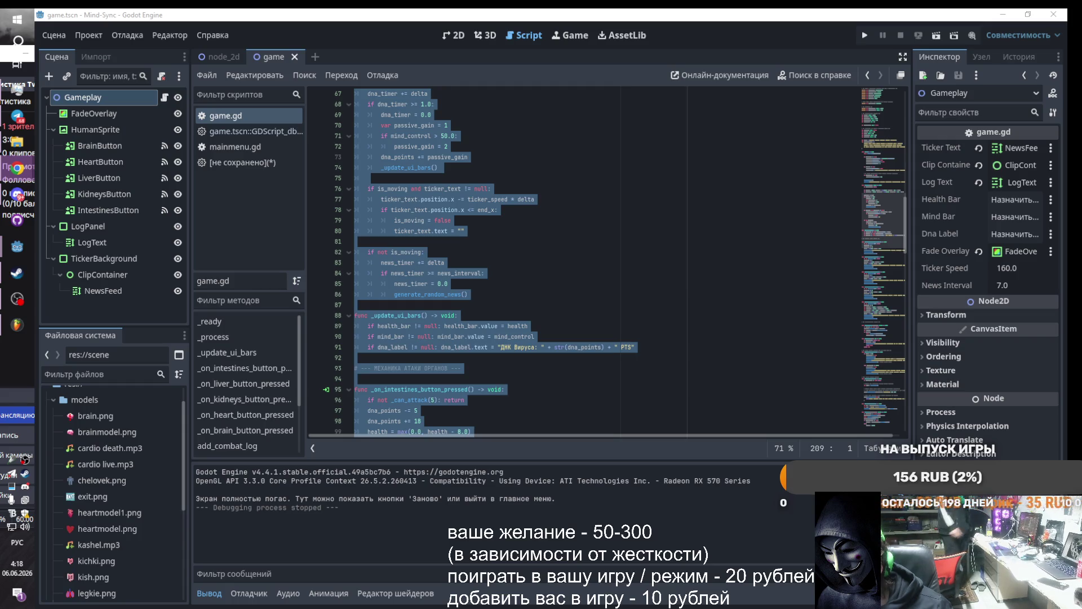
pyautogui.click(494, 283)
pyautogui.hotkey('ctrl', 'a')
pyautogui.hotkey('ctrl', 'v')
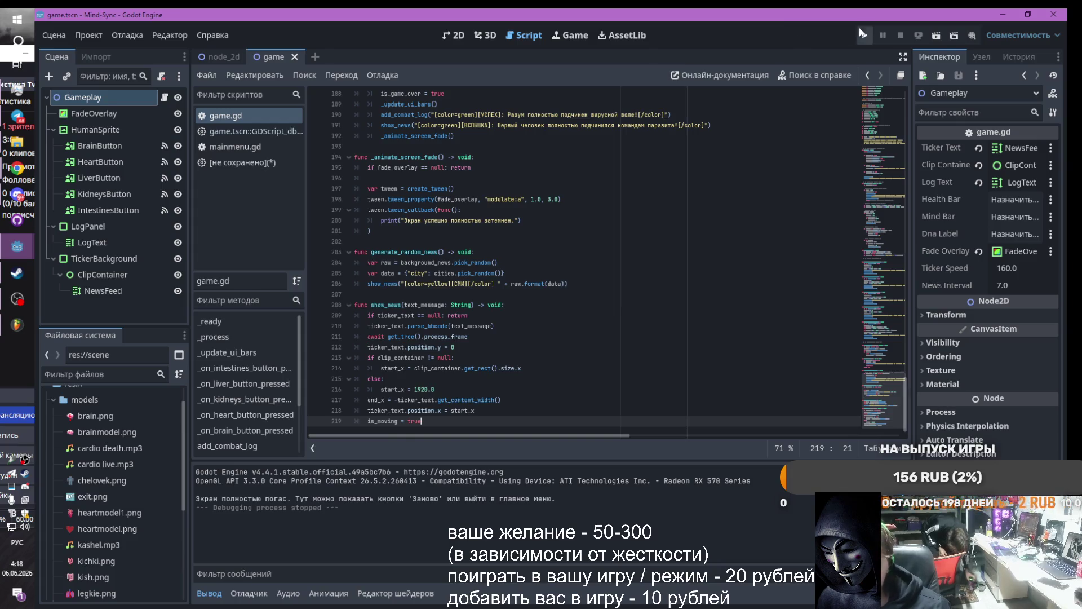
# Replace game.gd with corrected code to fix the parse error, then run the project
pyautogui.scroll(4, 610, 354)
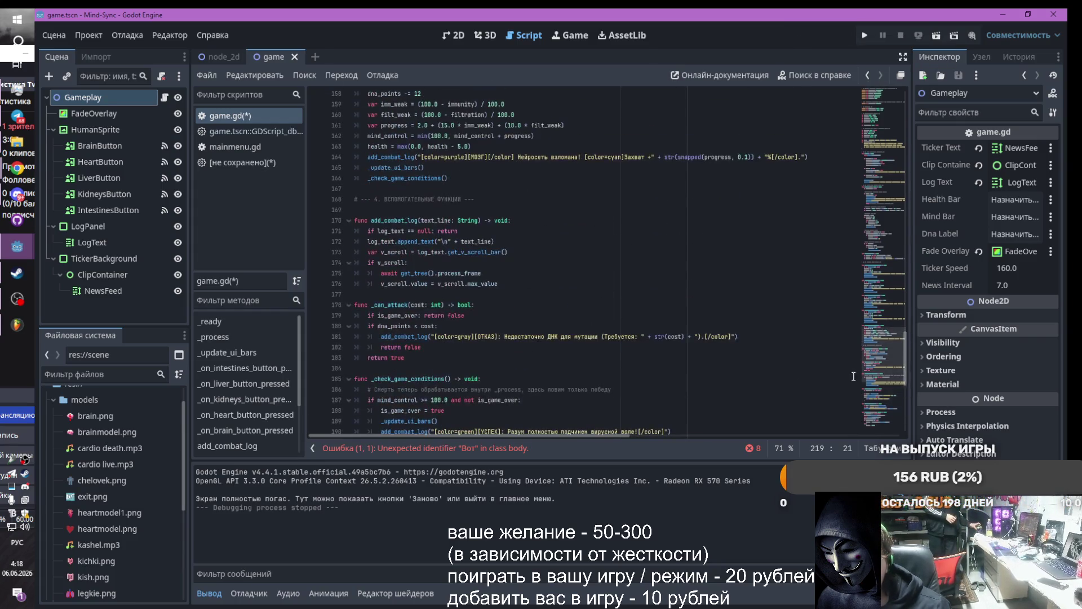
pyautogui.moveTo(901, 348)
pyautogui.mouseDown()
pyautogui.moveTo(914, 253)
pyautogui.moveTo(908, 86)
pyautogui.mouseUp()
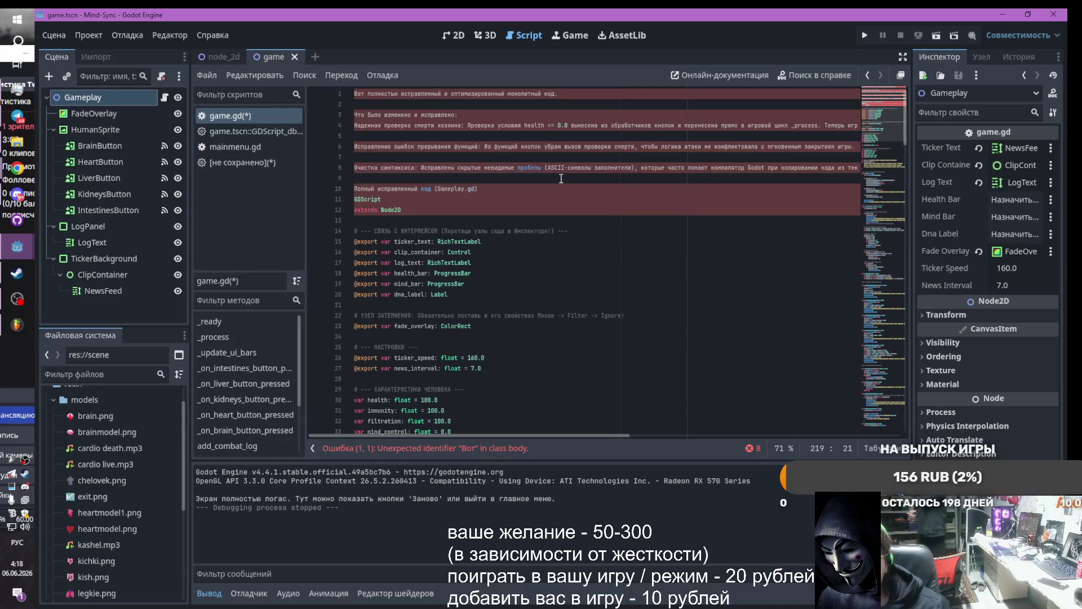
pyautogui.hotkey('ctrl', 'a')
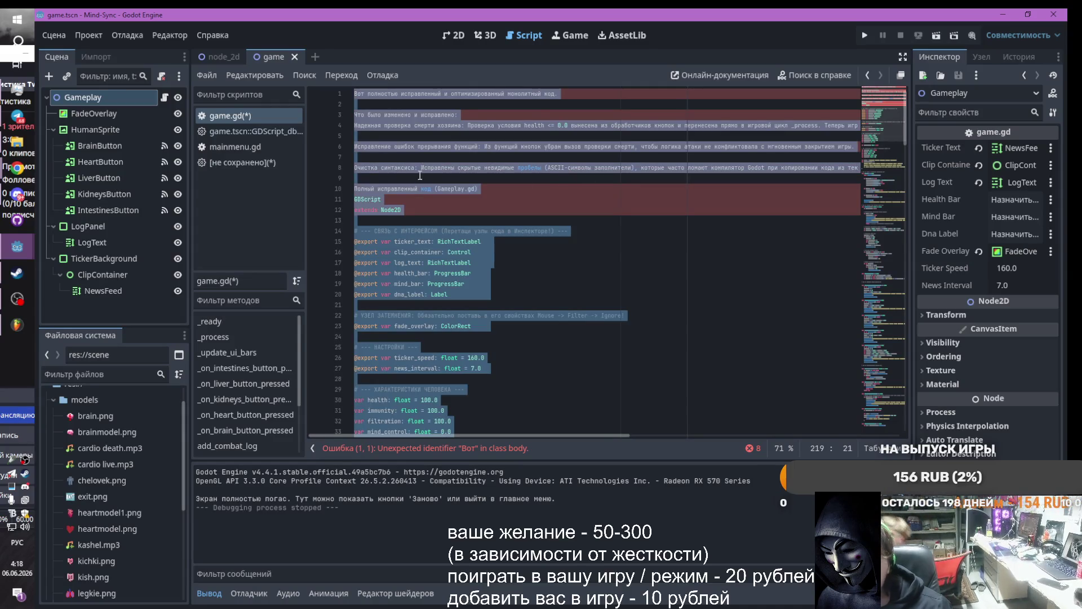
pyautogui.hotkey('ctrl', 'v')
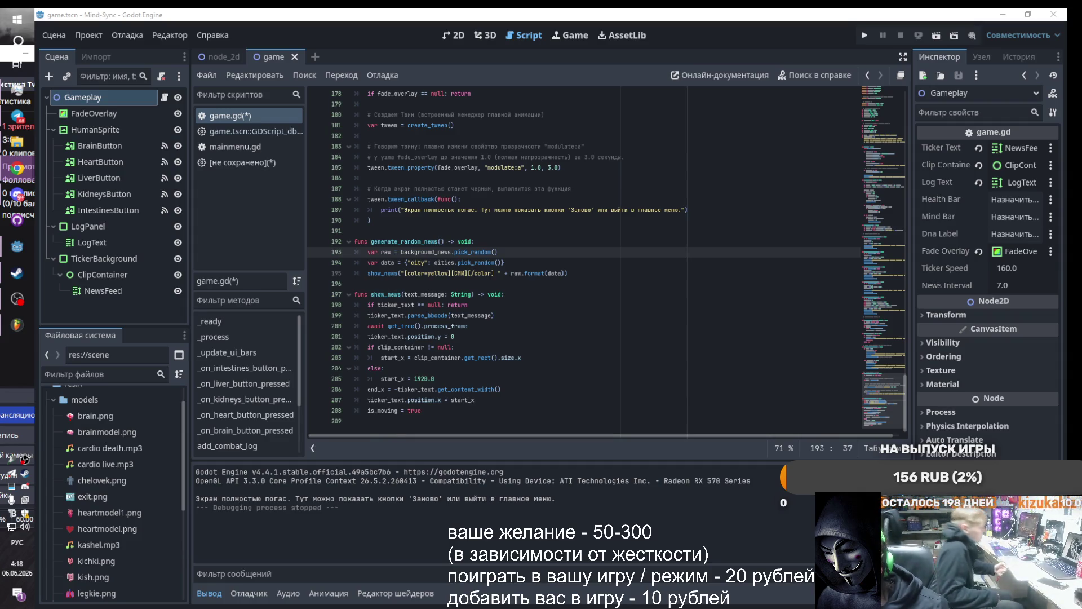
pyautogui.hotkey('alt', 'Tab')
pyautogui.hotkey('ctrl', 'a')
pyautogui.hotkey('ctrl', 'v')
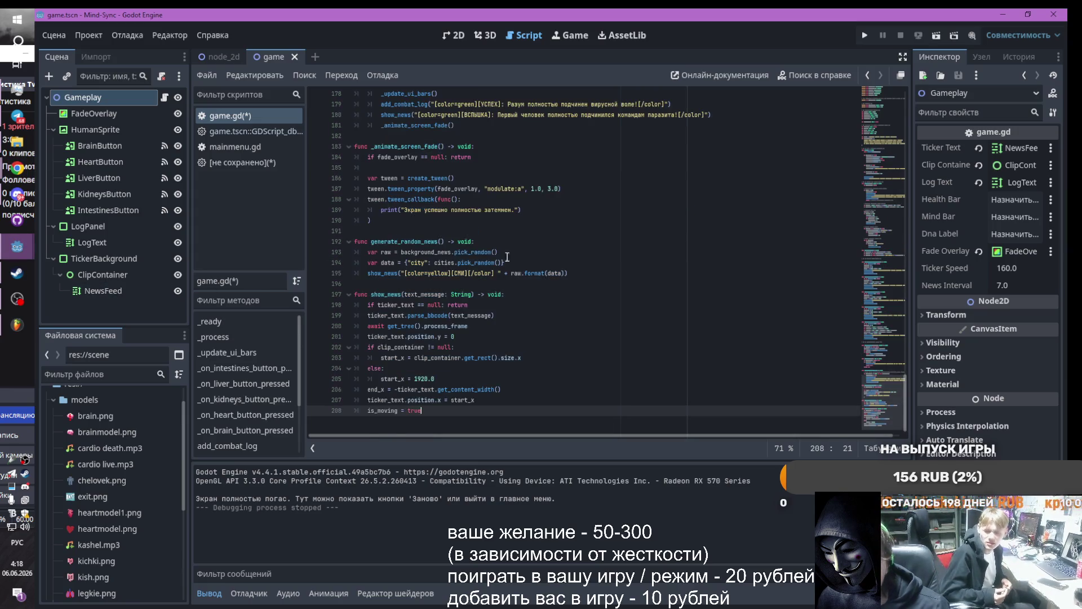
pyautogui.click(865, 35)
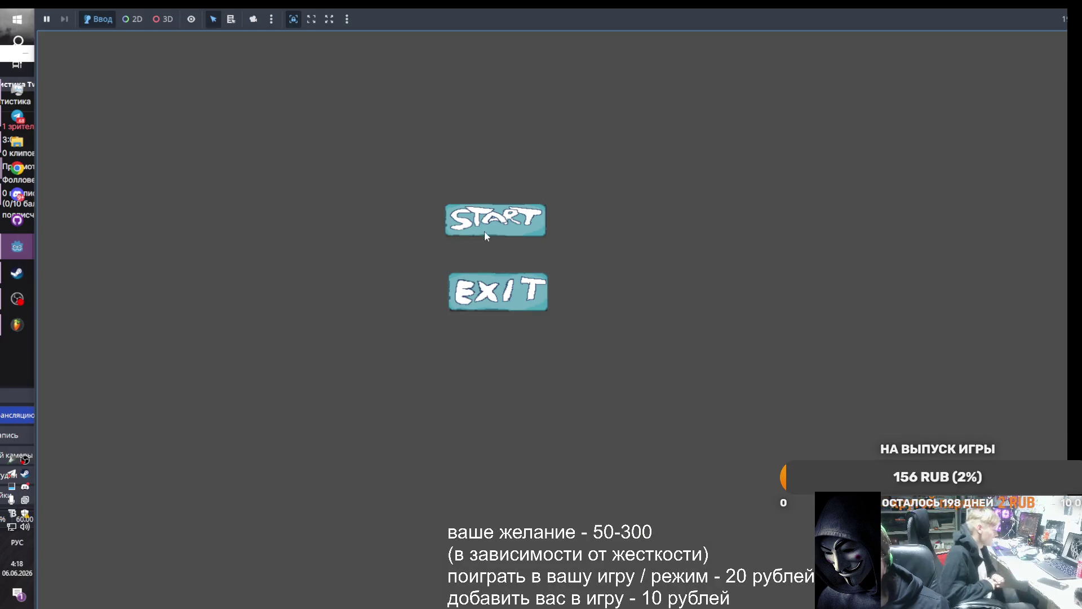
# Start the game, attack the intestine about seven times until the host dies, then return to the editor
pyautogui.click(487, 226)
pyautogui.click(184, 276)
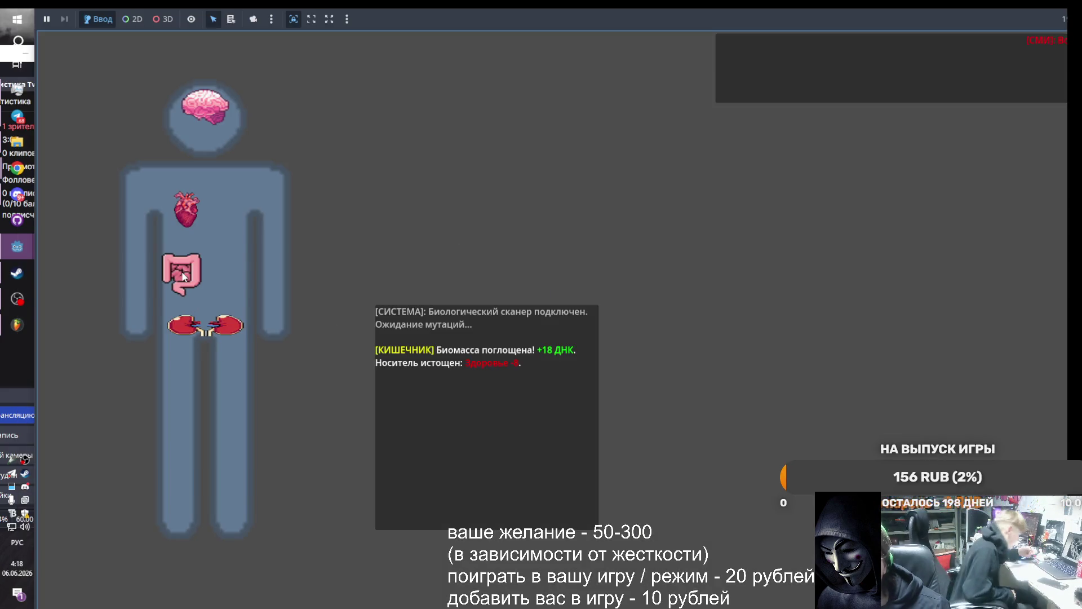
pyautogui.click(183, 276)
pyautogui.click(183, 276)
pyautogui.click(183, 277)
pyautogui.click(183, 276)
pyautogui.click(184, 276)
pyautogui.click(183, 276)
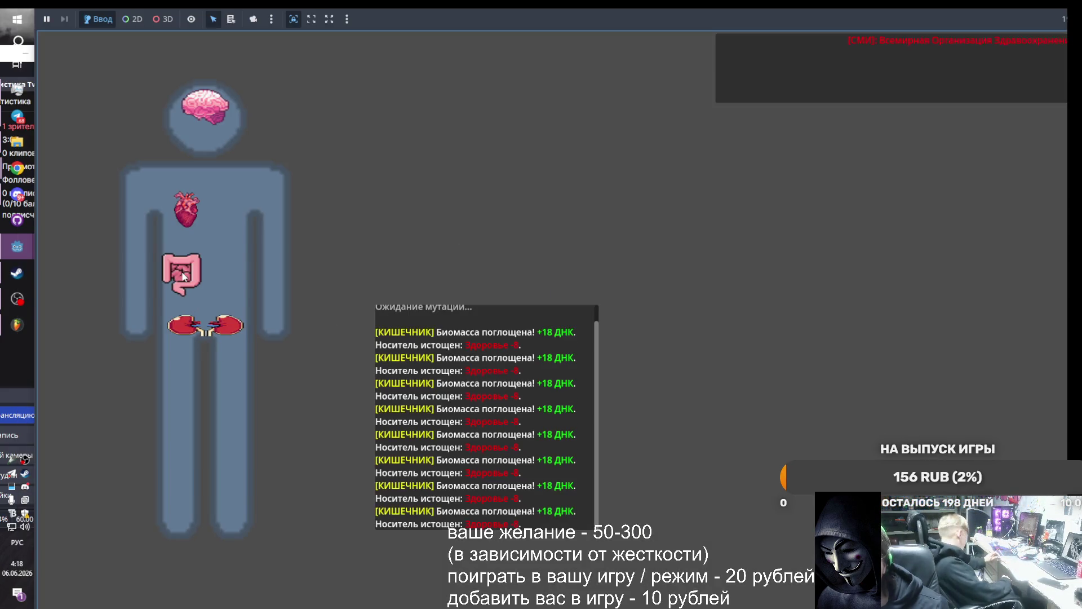
pyautogui.click(185, 268)
pyautogui.click(179, 275)
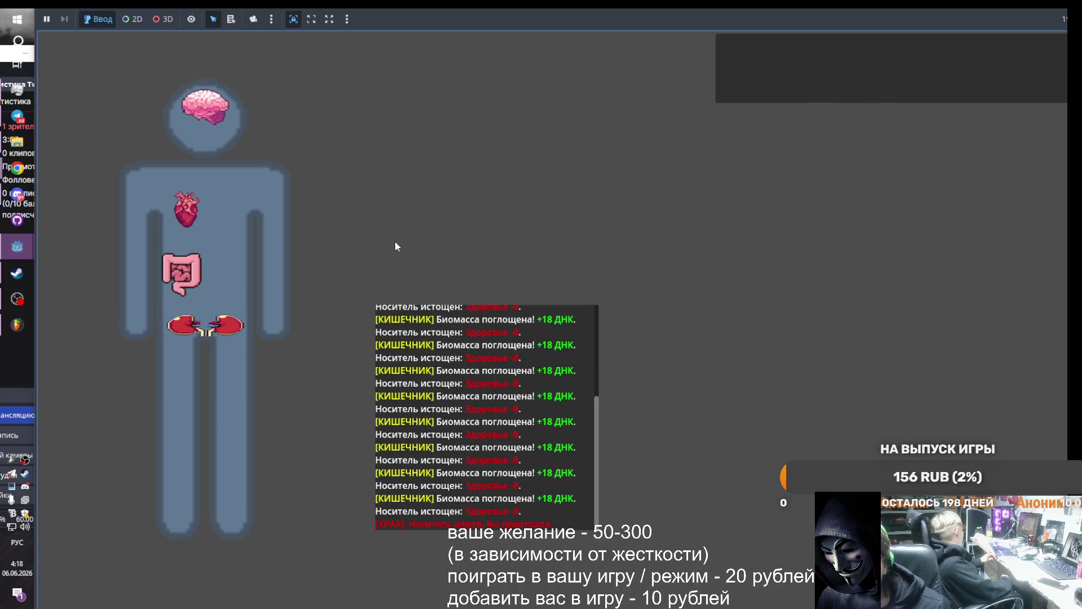
pyautogui.moveTo(17, 246)
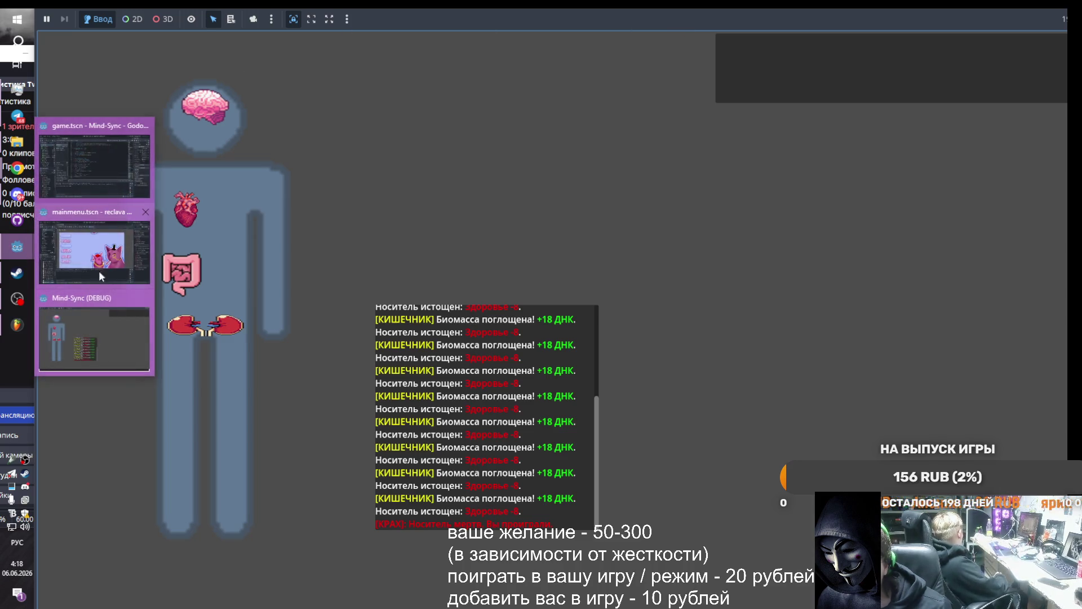
pyautogui.click(90, 254)
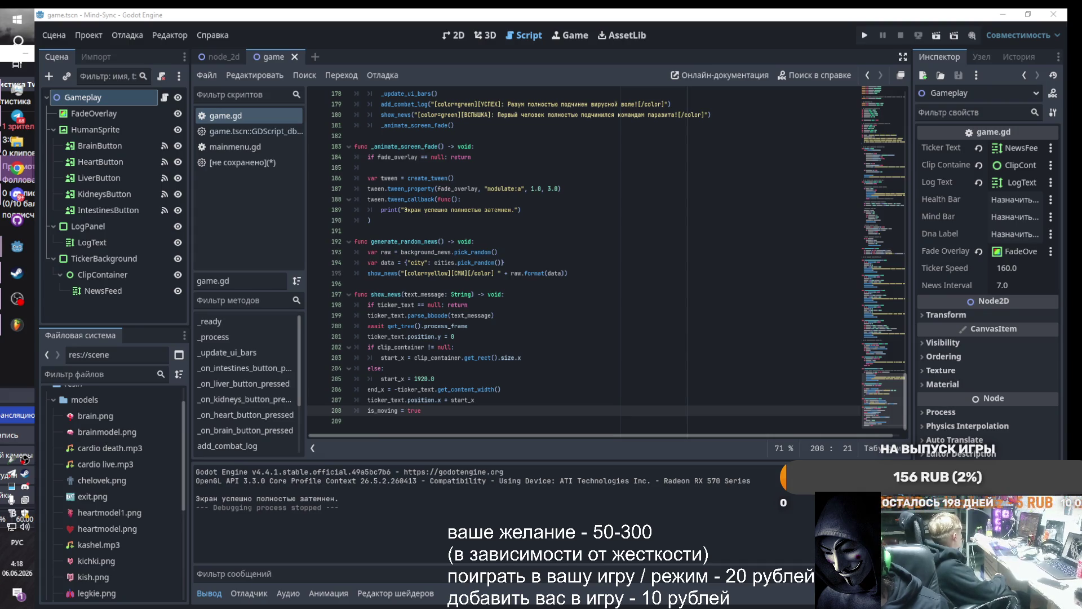
pyautogui.moveTo(81, 446)
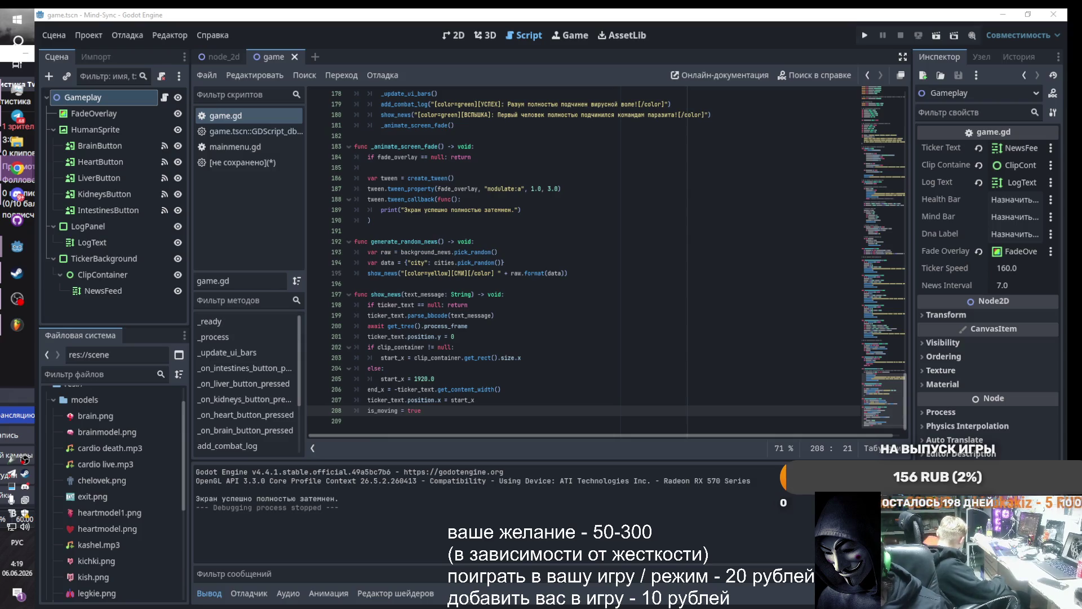
# Set the FadeOverlay colour to opaque black with alpha 255
pyautogui.click(95, 113)
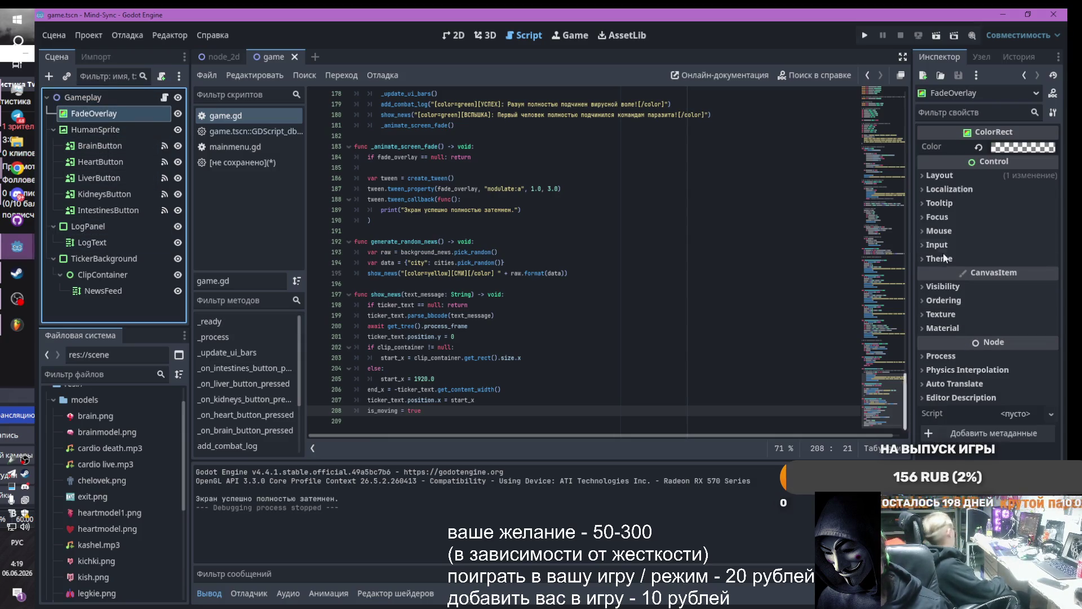
pyautogui.click(1020, 152)
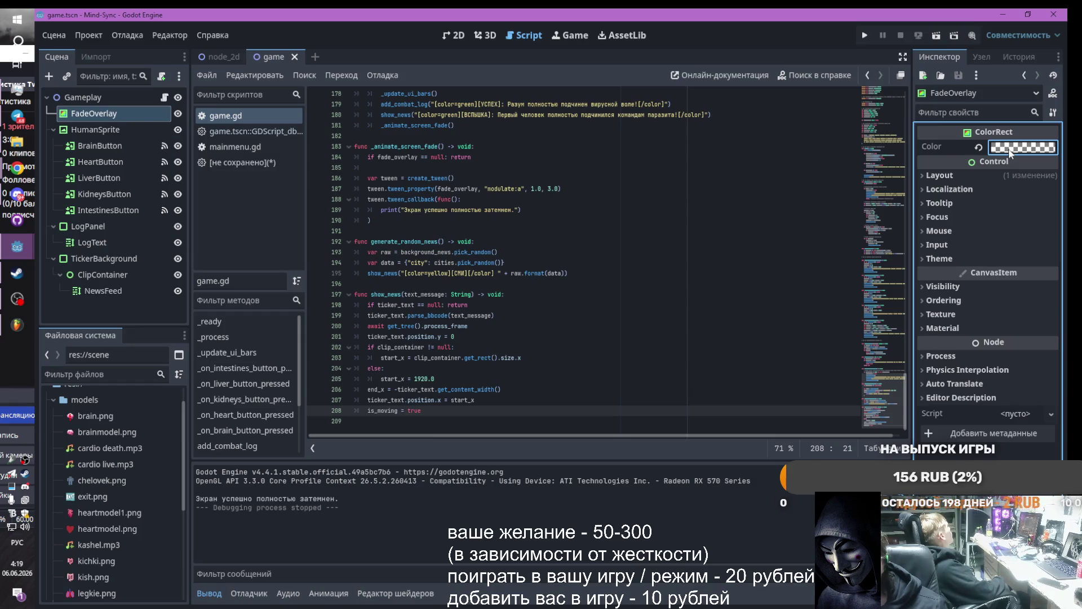
pyautogui.click(1011, 152)
pyautogui.moveTo(924, 411); pyautogui.dragTo(1016, 401)
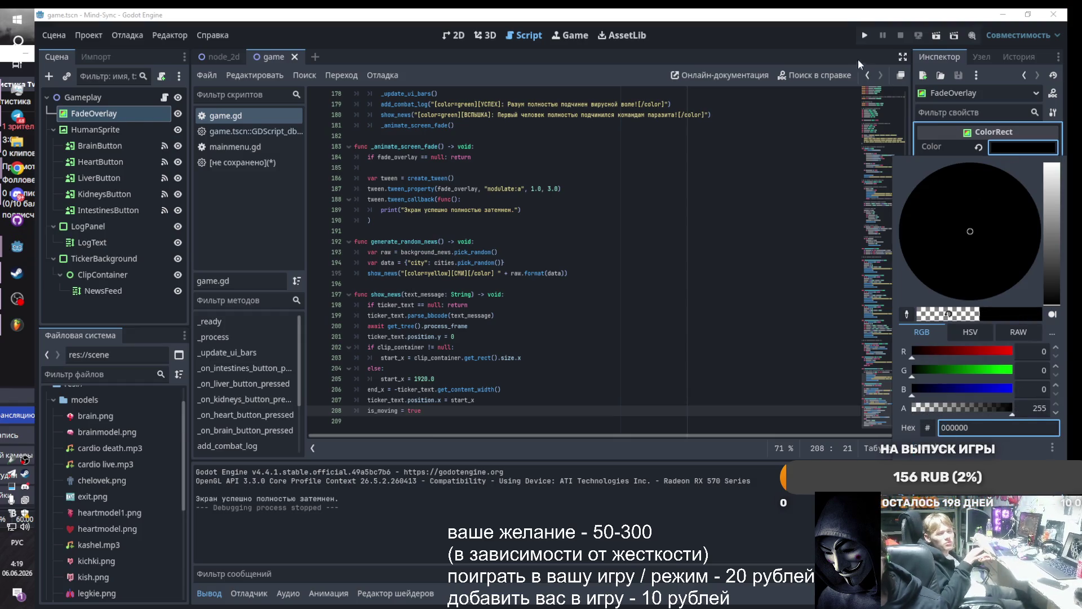
pyautogui.click(864, 35)
# Playtest by attacking the intestine until the host dies and the screen fades black
pyautogui.click(865, 34)
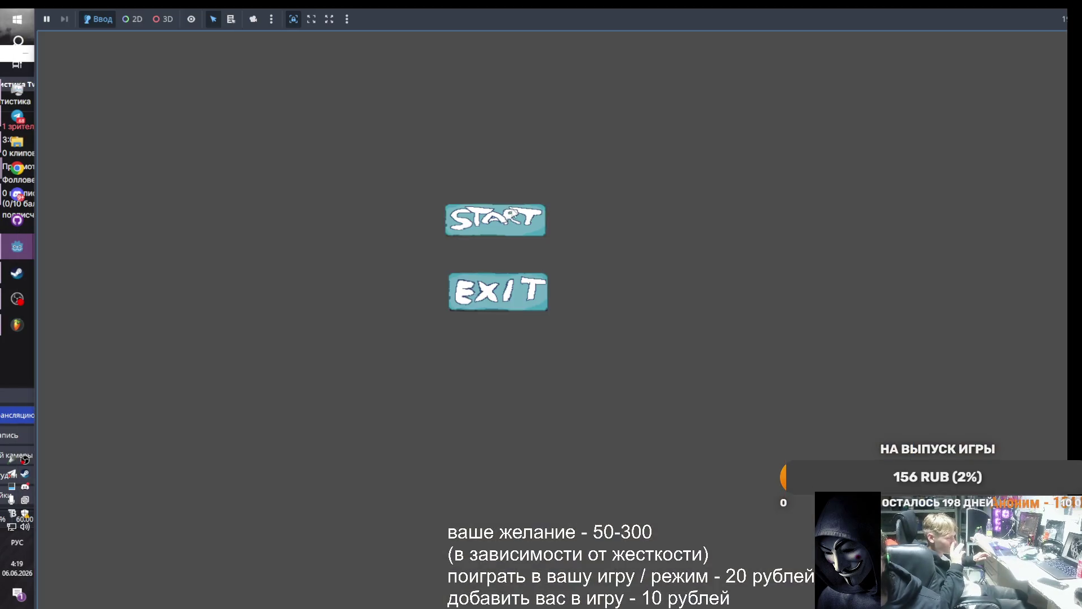
pyautogui.click(512, 209)
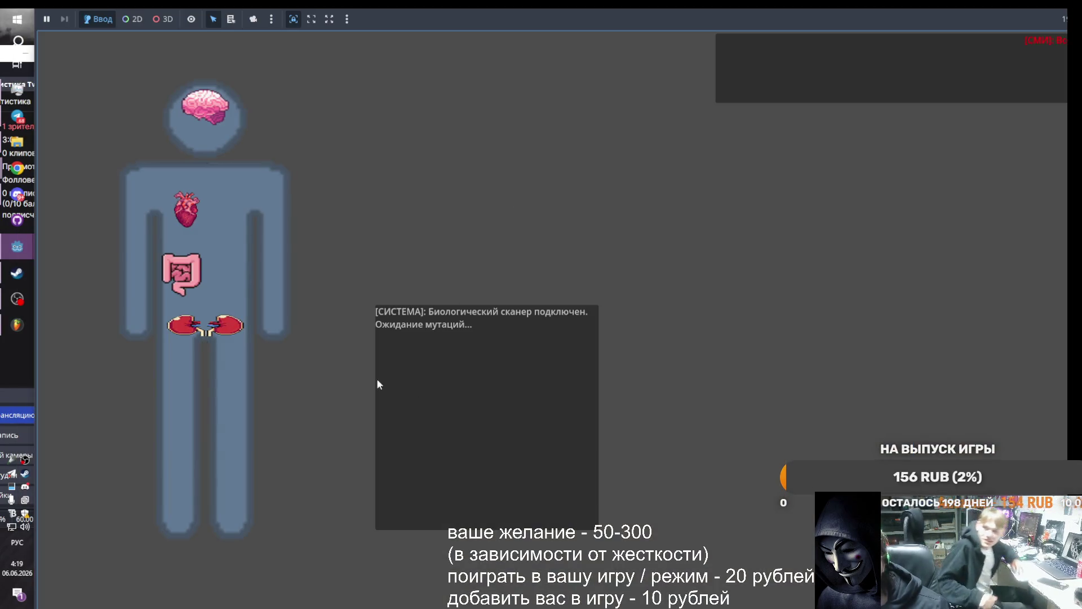
pyautogui.click(175, 283)
pyautogui.click(177, 281)
pyautogui.click(178, 280)
pyautogui.click(179, 278)
pyautogui.click(180, 276)
pyautogui.click(182, 275)
pyautogui.click(182, 274)
pyautogui.click(184, 272)
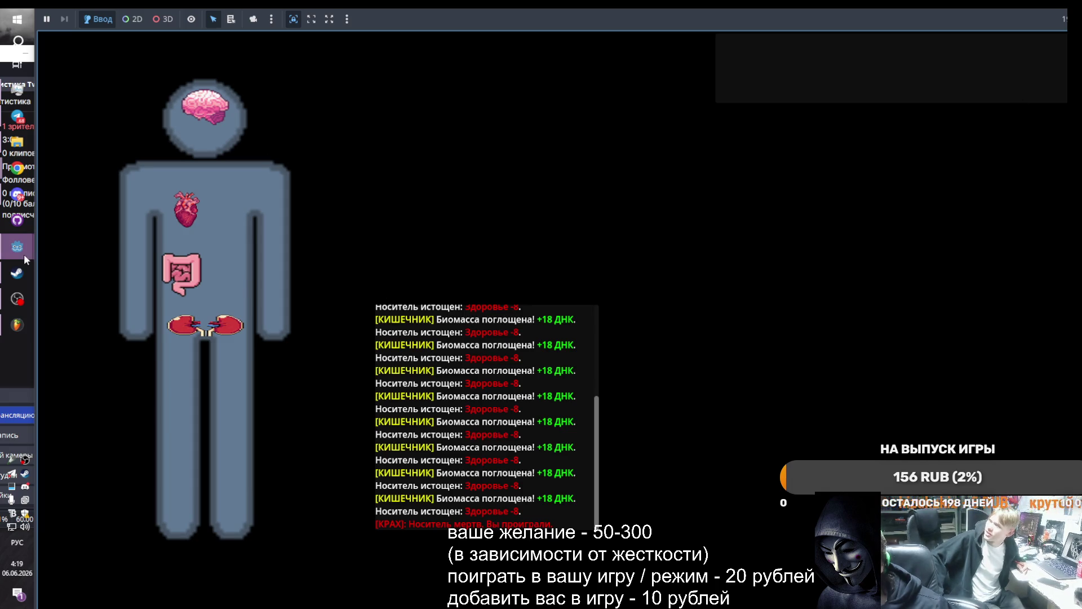
pyautogui.moveTo(25, 260)
pyautogui.click(93, 157)
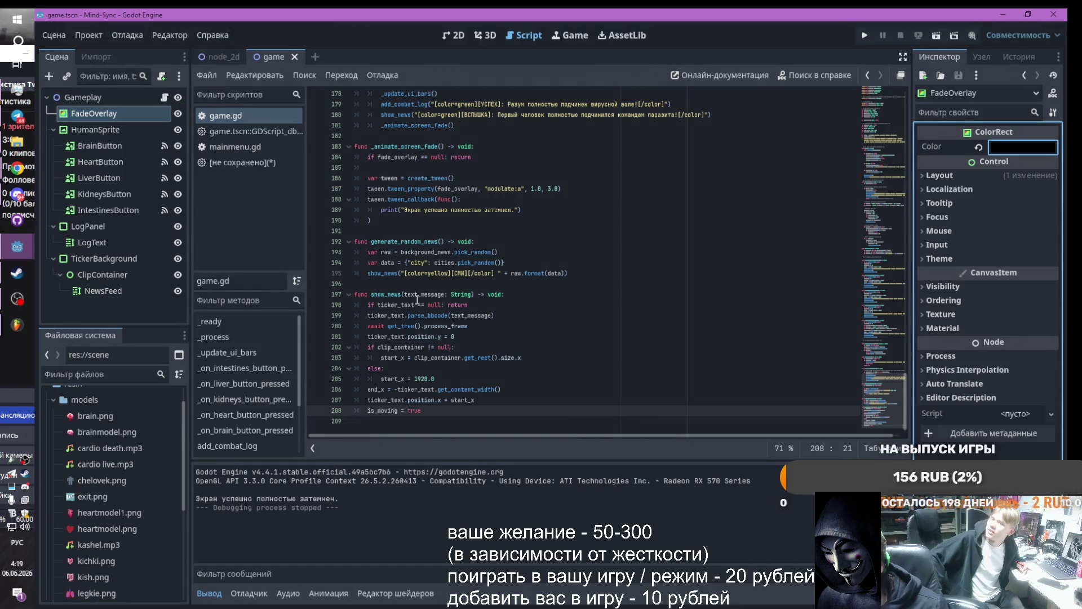
# Reposition FadeOverlay near the NewsFeed ticker and collapse the TickerBackground branch
pyautogui.click(454, 35)
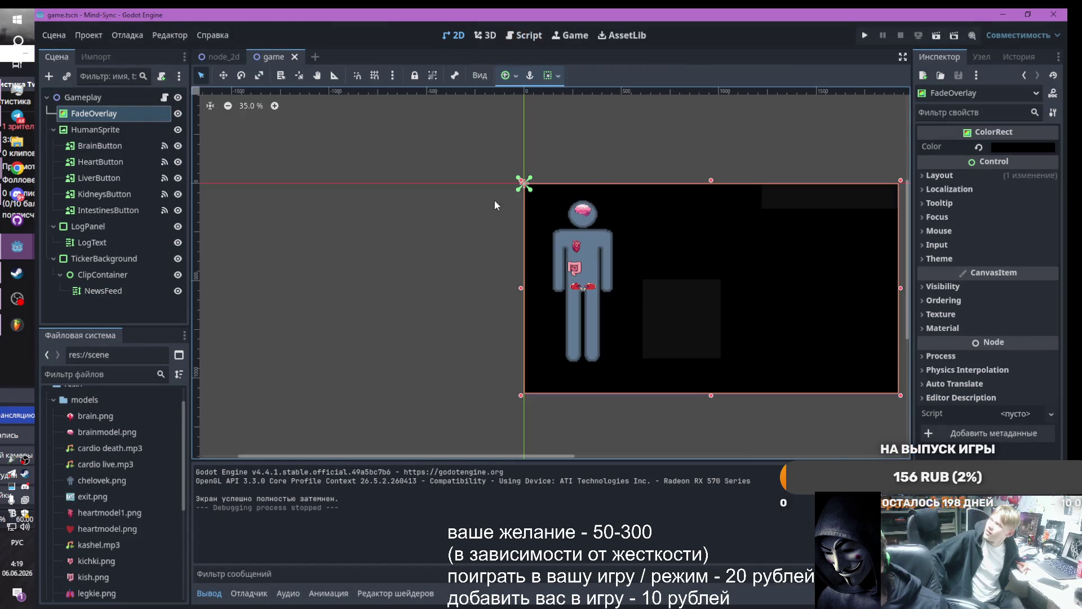
pyautogui.moveTo(94, 114); pyautogui.dragTo(87, 297)
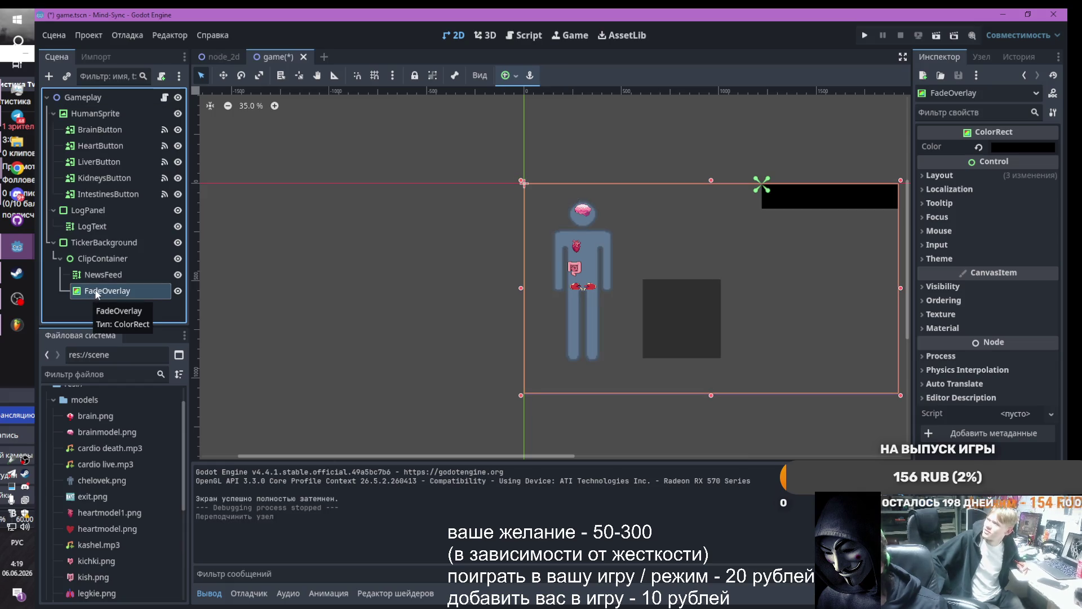
pyautogui.hotkey('ctrl', 'z')
pyautogui.moveTo(90, 293)
pyautogui.mouseDown()
pyautogui.moveTo(94, 112)
pyautogui.moveTo(82, 121)
pyautogui.moveTo(85, 258)
pyautogui.moveTo(94, 255)
pyautogui.moveTo(82, 264)
pyautogui.mouseUp()
pyautogui.click(54, 258)
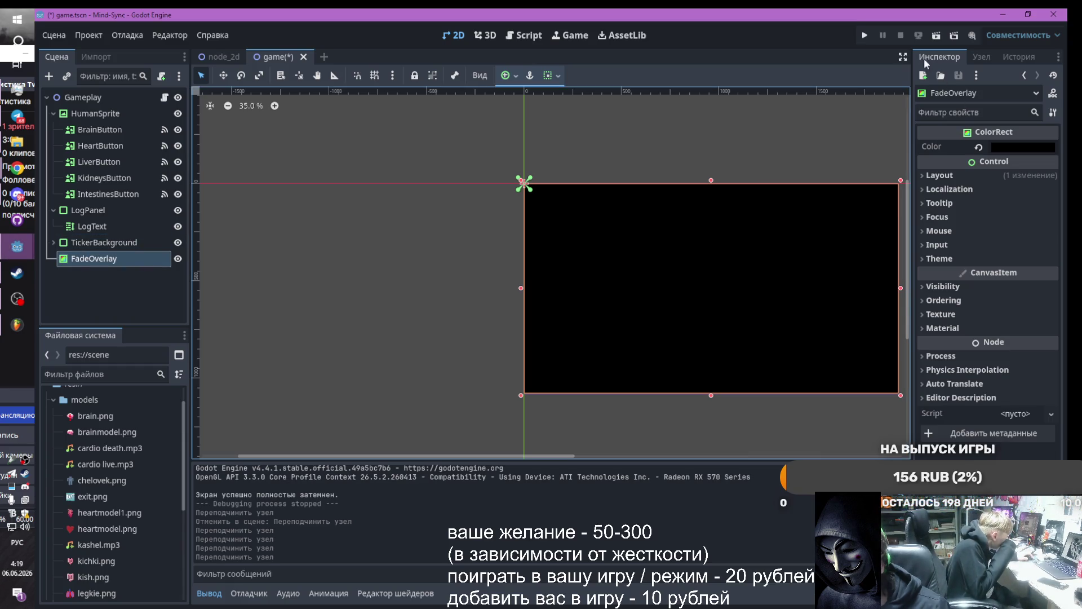
# Briefly test-run the game, then move FadeOverlay back to the top of the scene tree
pyautogui.click(865, 35)
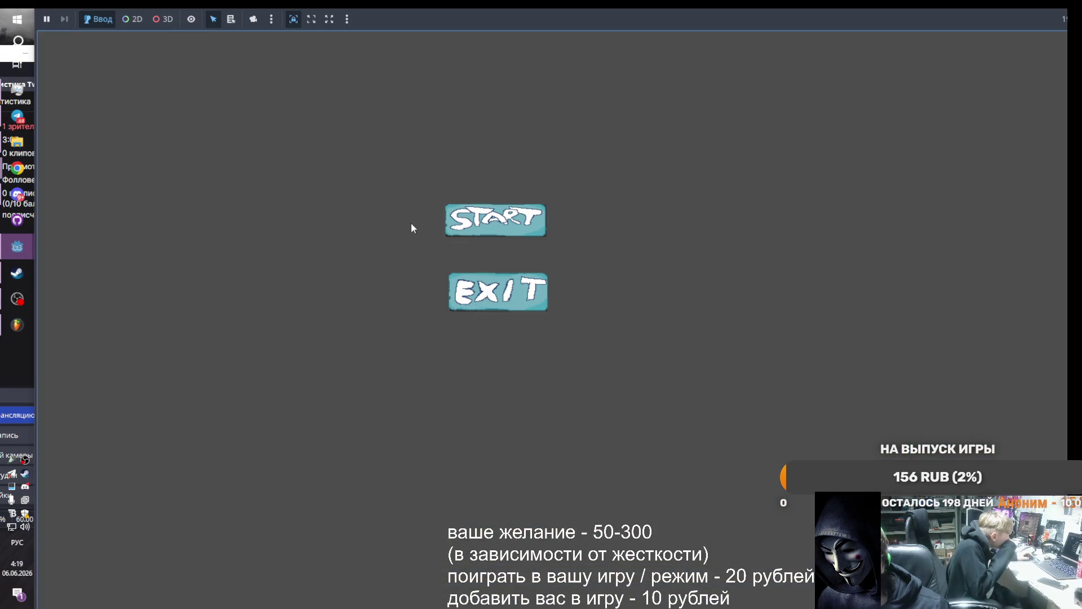
pyautogui.click(478, 225)
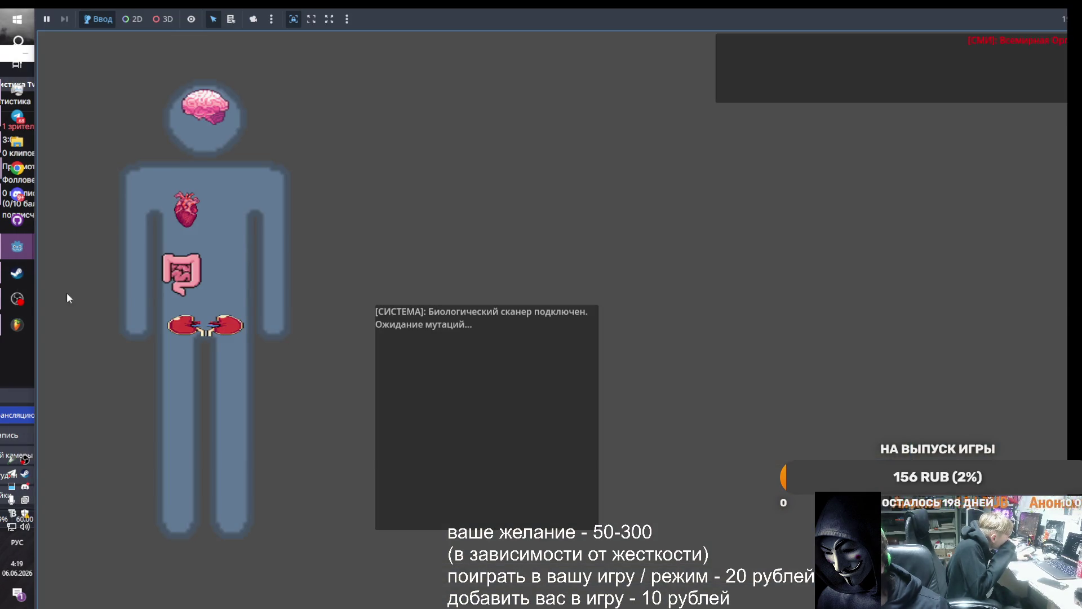
pyautogui.moveTo(17, 247)
pyautogui.click(146, 298)
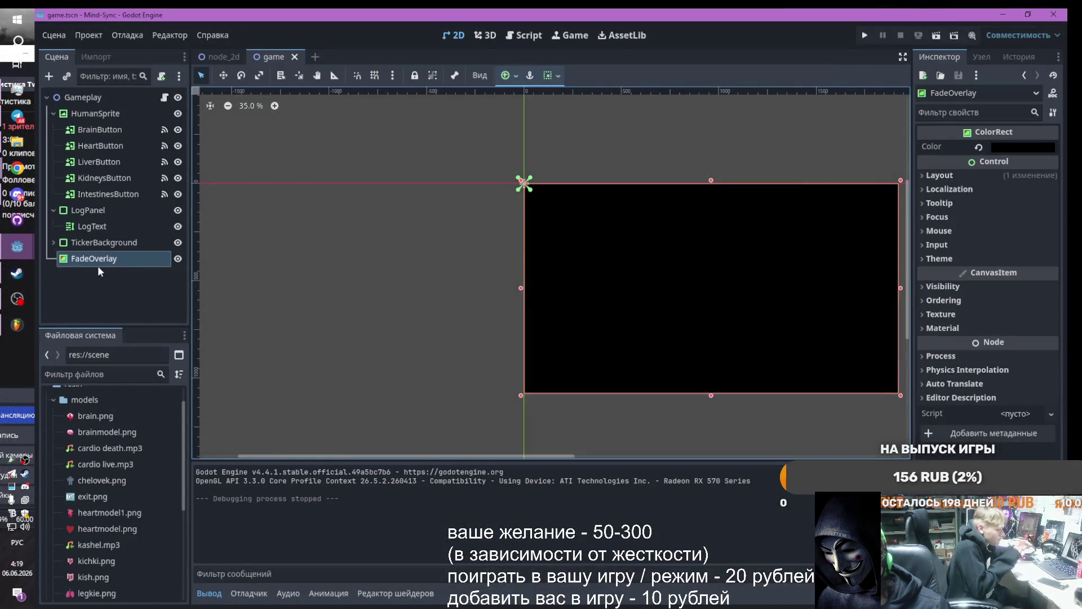
pyautogui.moveTo(105, 253)
pyautogui.mouseDown()
pyautogui.moveTo(96, 117)
pyautogui.moveTo(93, 256)
pyautogui.moveTo(90, 108)
pyautogui.mouseUp()
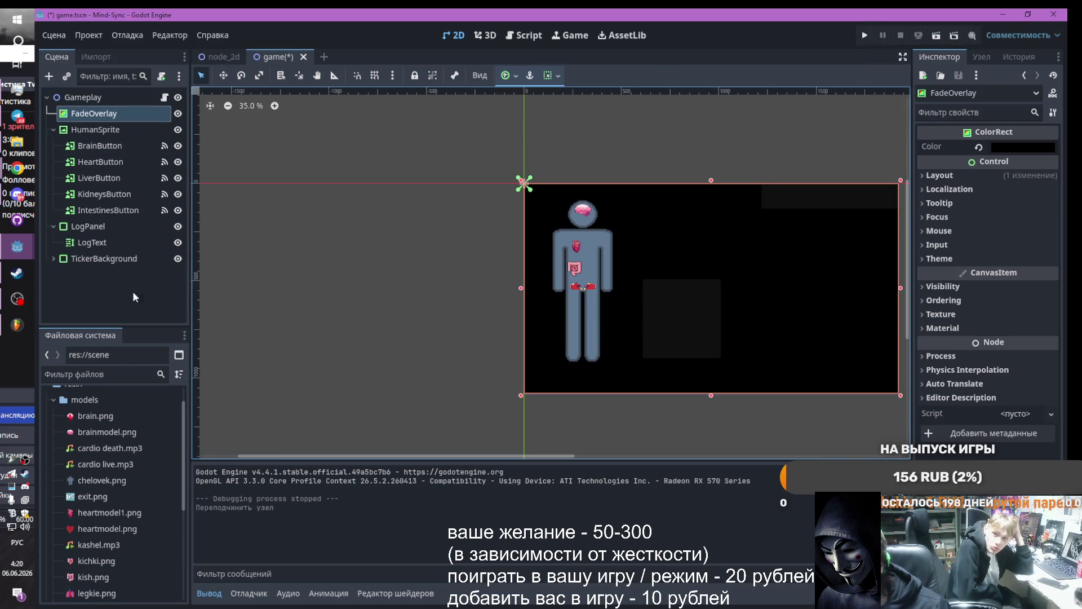
pyautogui.hotkey('alt', 'Tab')
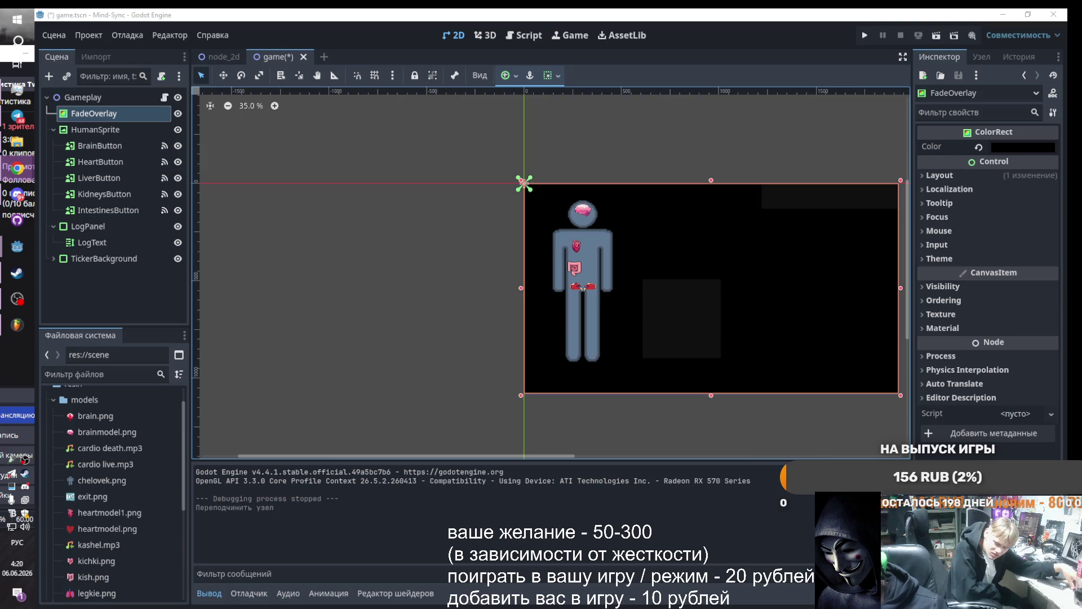
# Save and playtest, activating the intestine nine times for +18 ДНК until the host dies
pyautogui.click(864, 34)
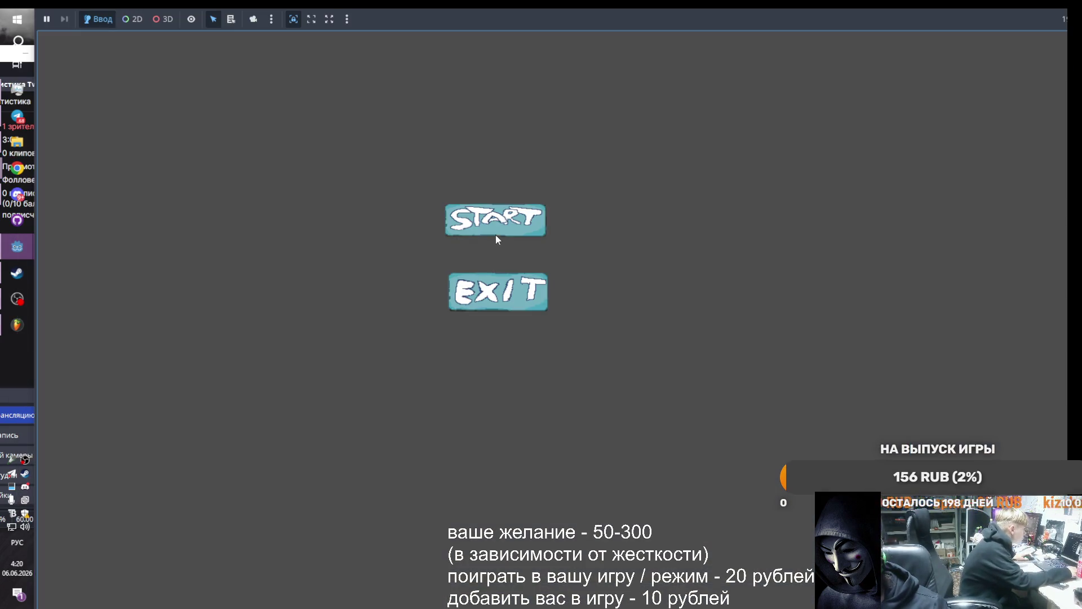
pyautogui.click(493, 229)
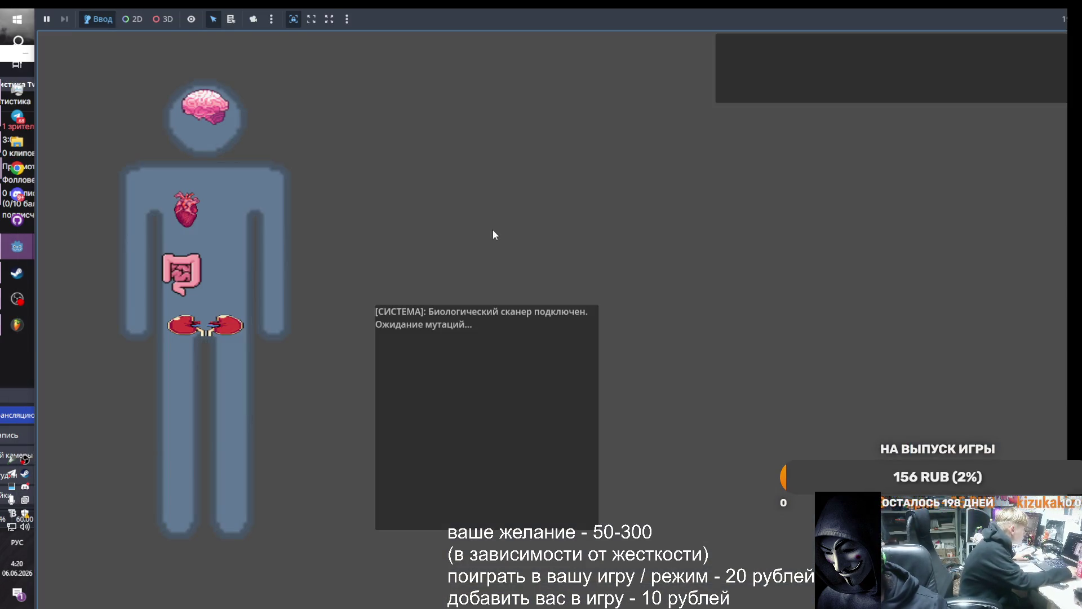
pyautogui.click(182, 276)
pyautogui.click(180, 273)
pyautogui.click(179, 273)
pyautogui.click(178, 272)
pyautogui.click(177, 272)
pyautogui.click(175, 271)
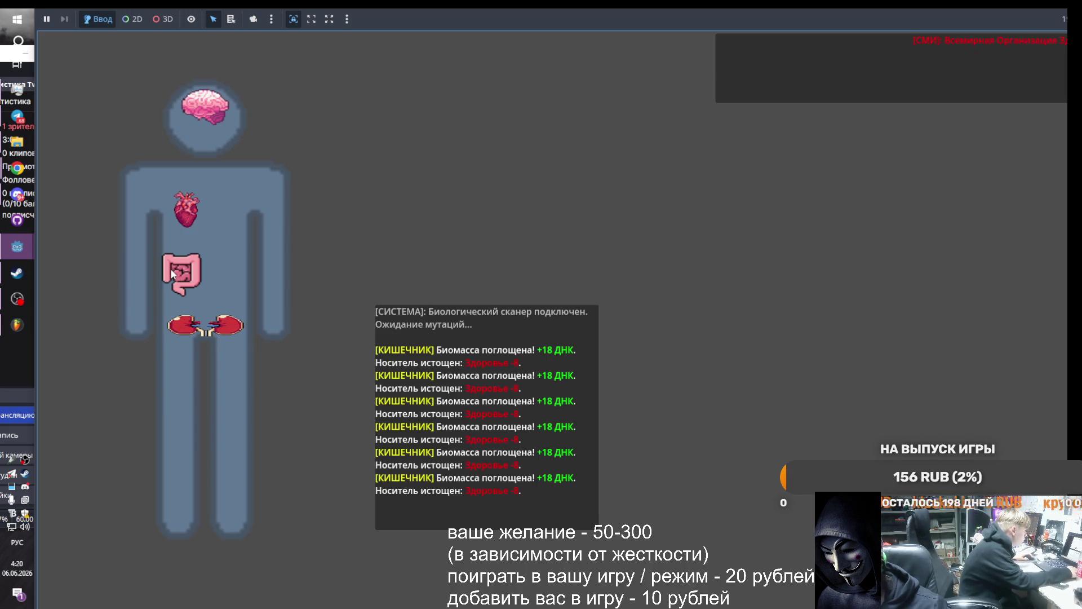
pyautogui.click(174, 271)
pyautogui.click(173, 270)
pyautogui.click(172, 270)
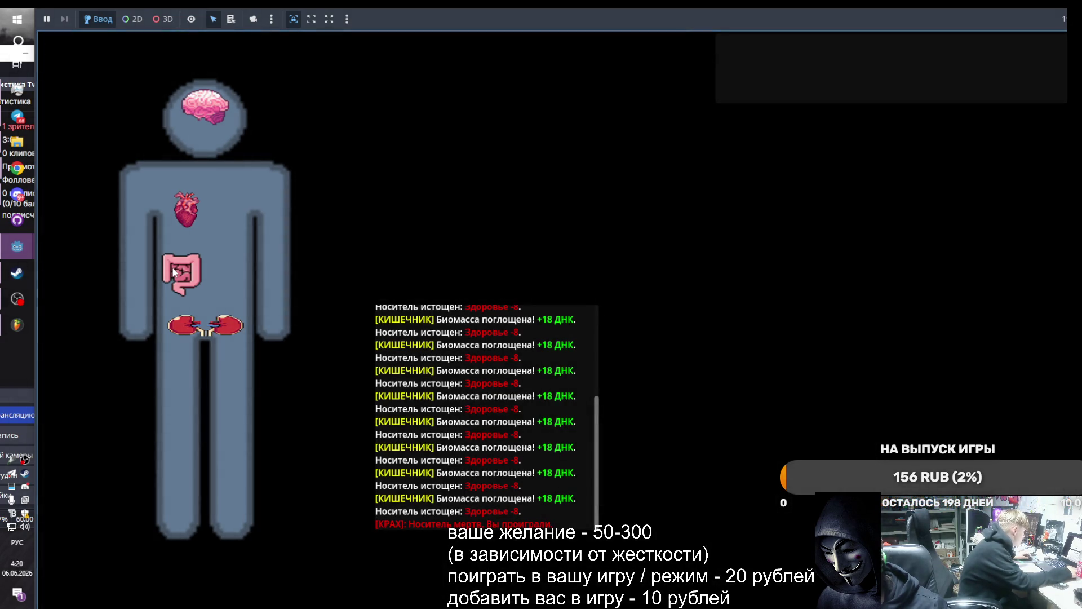
pyautogui.moveTo(25, 252)
pyautogui.click(144, 296)
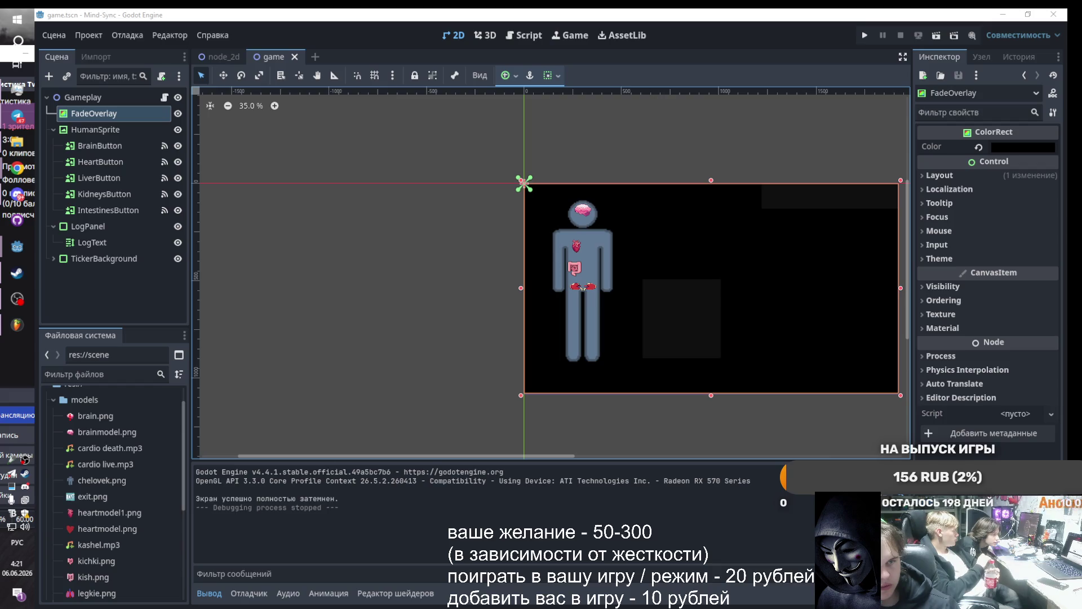
# Copy pyechonochka.png from the game jam folder into Godot's models folder
pyautogui.hotkey('alt', 'Tab')
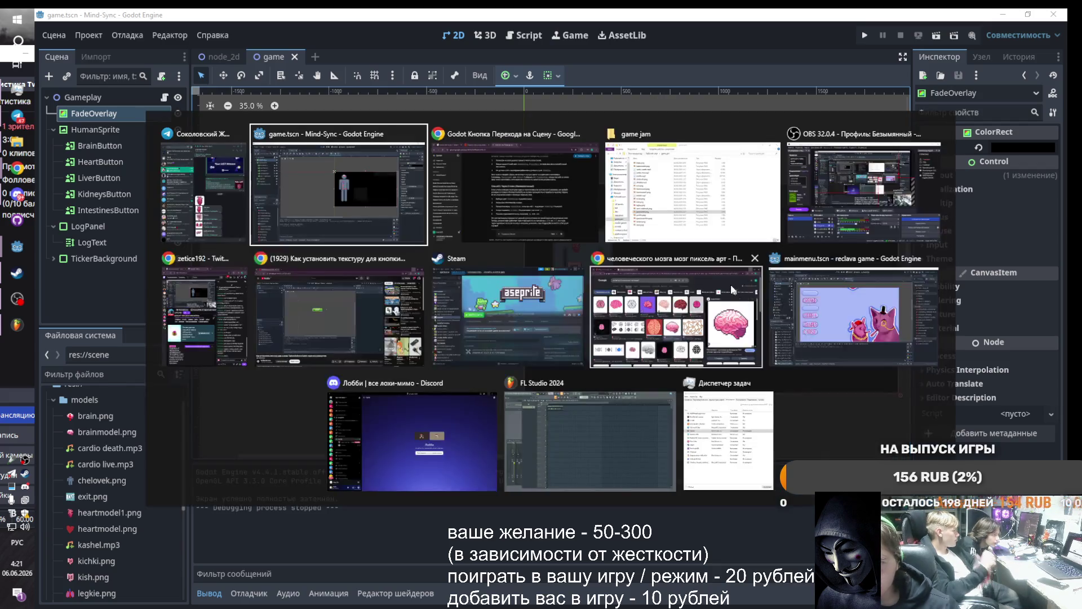
pyautogui.click(723, 214)
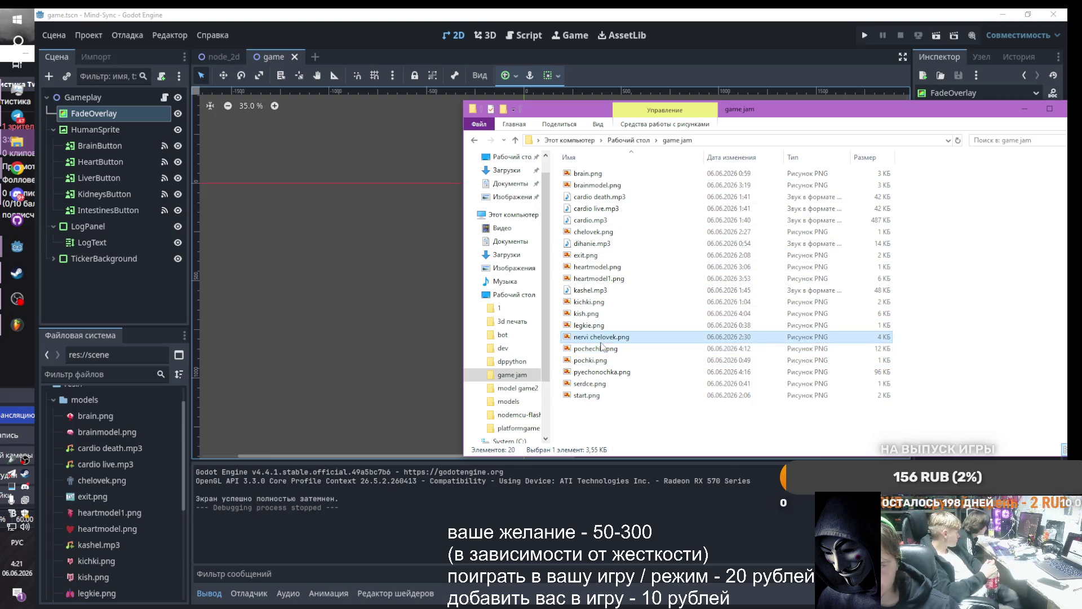
pyautogui.moveTo(599, 373); pyautogui.dragTo(81, 402)
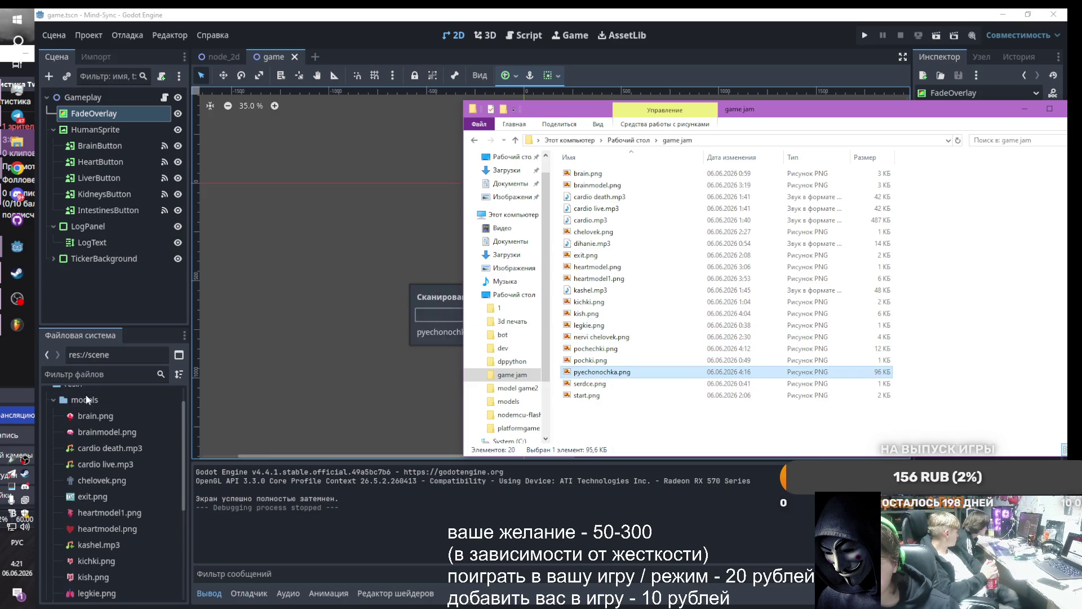
pyautogui.click(393, 37)
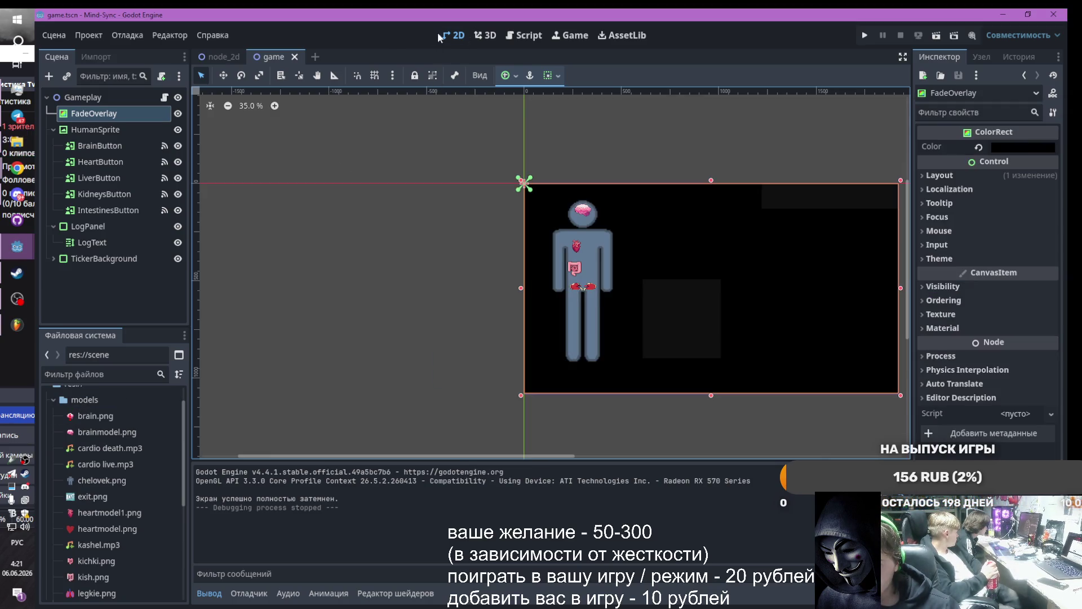
# Select LiverButton and filter the Inspector for 'tex'
pyautogui.click(113, 209)
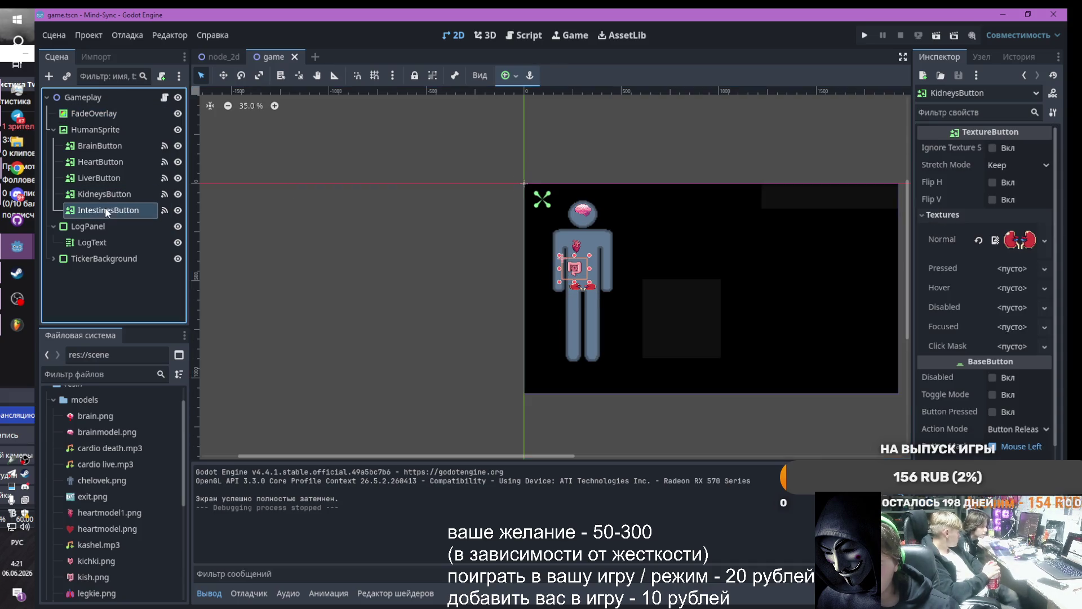
pyautogui.click(103, 196)
pyautogui.click(101, 179)
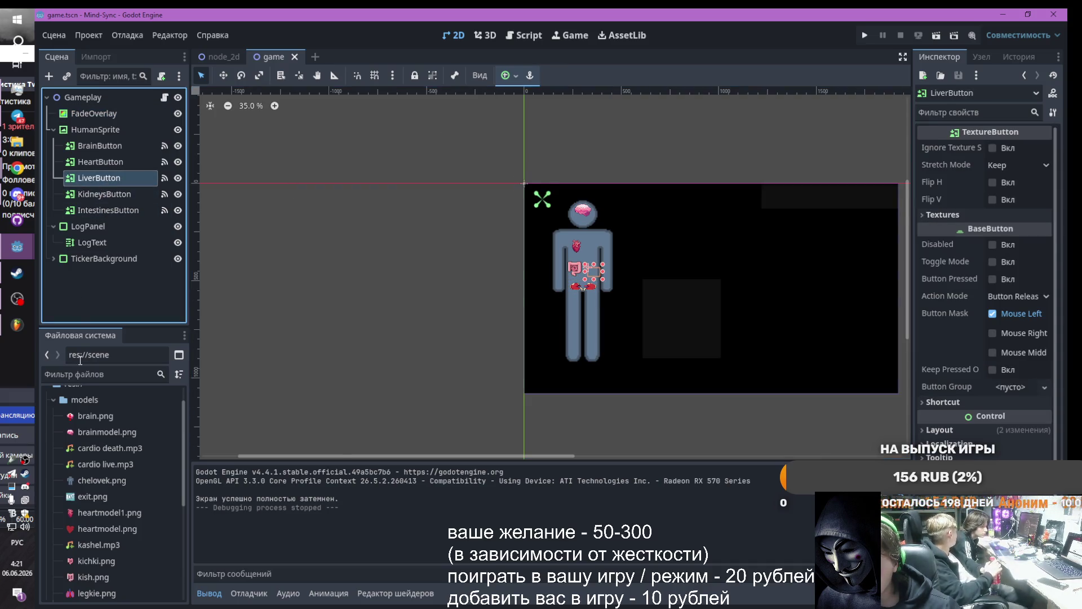
pyautogui.click(962, 111)
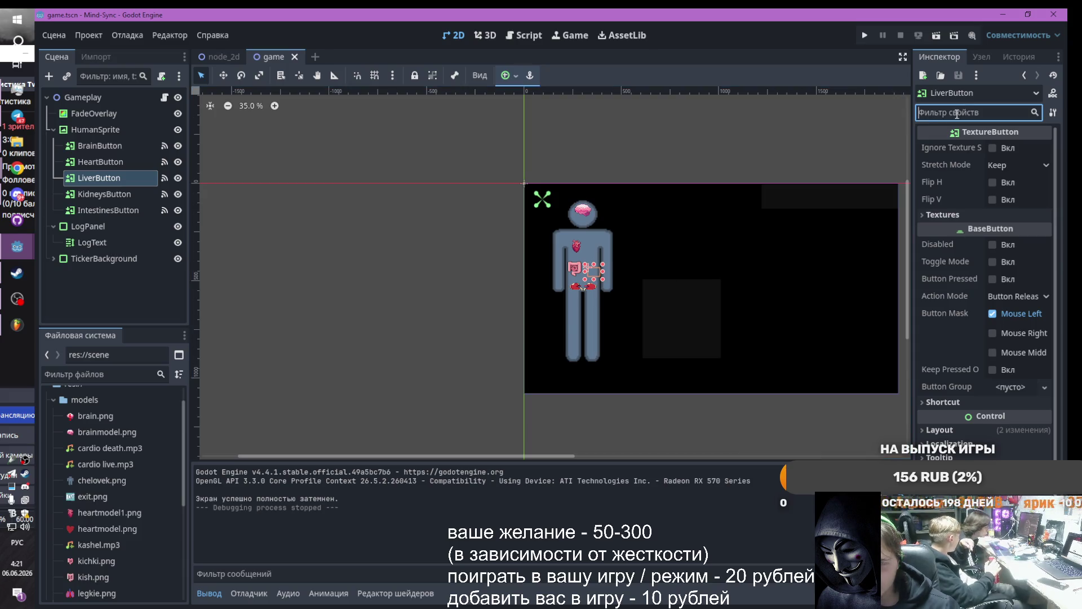
pyautogui.write('еуч')
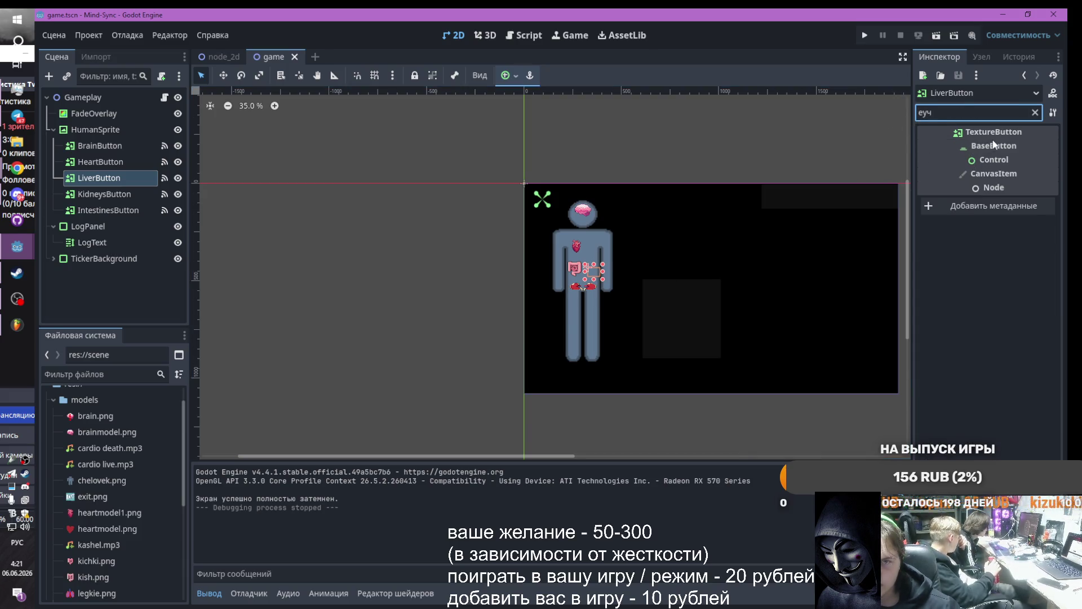
pyautogui.press('BackSpace')
pyautogui.press('BackSpace')
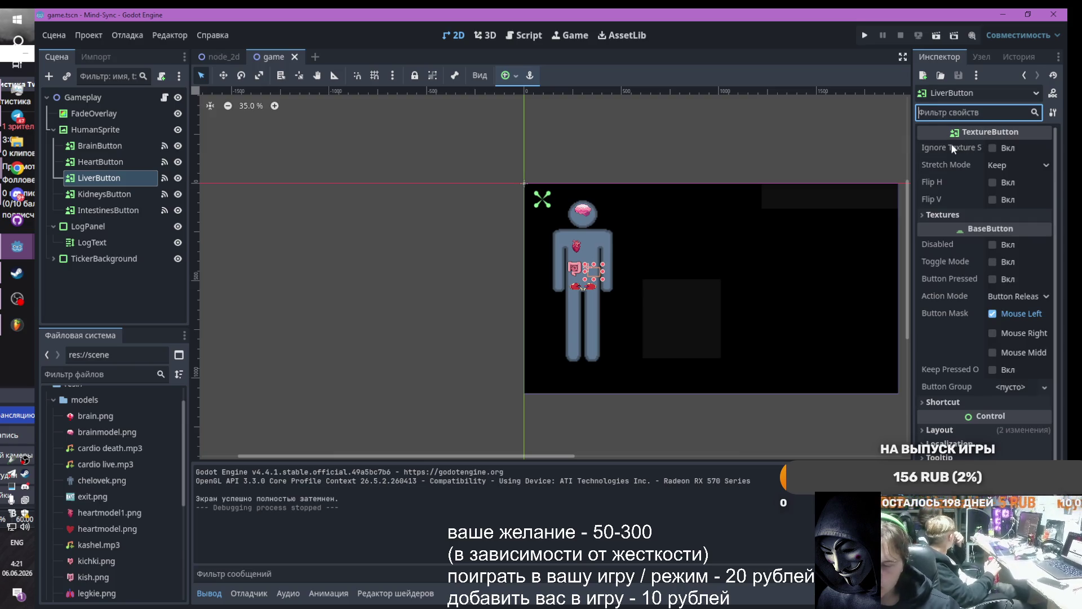
pyautogui.hotkey('alt', 'shift')
pyautogui.write('tex')
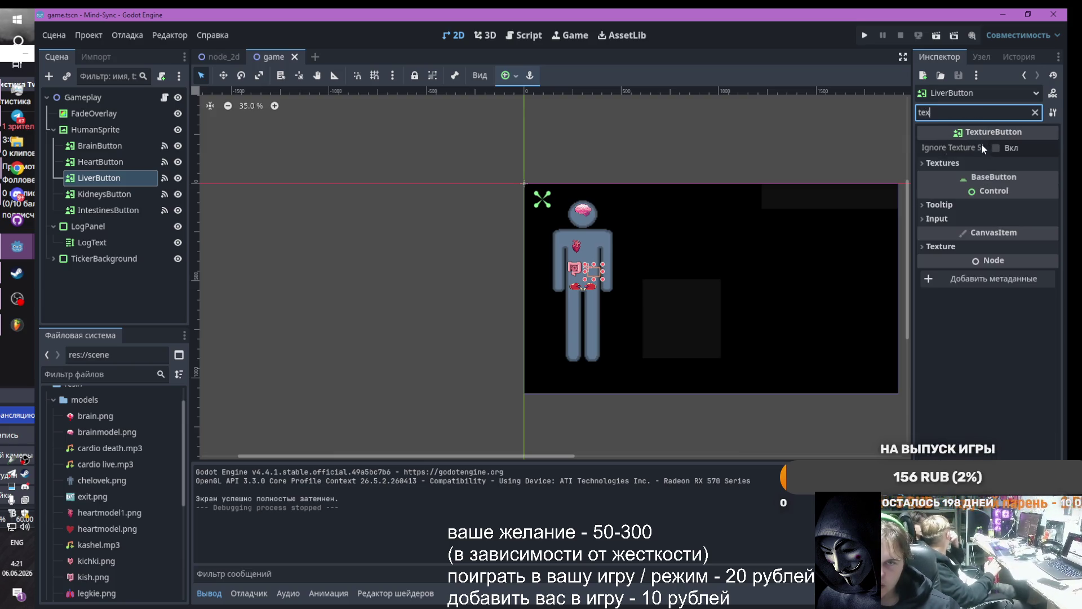
# Load models/pyechonochka.png as LiverButton's Textures > Normal image
pyautogui.click(925, 163)
pyautogui.click(1020, 179)
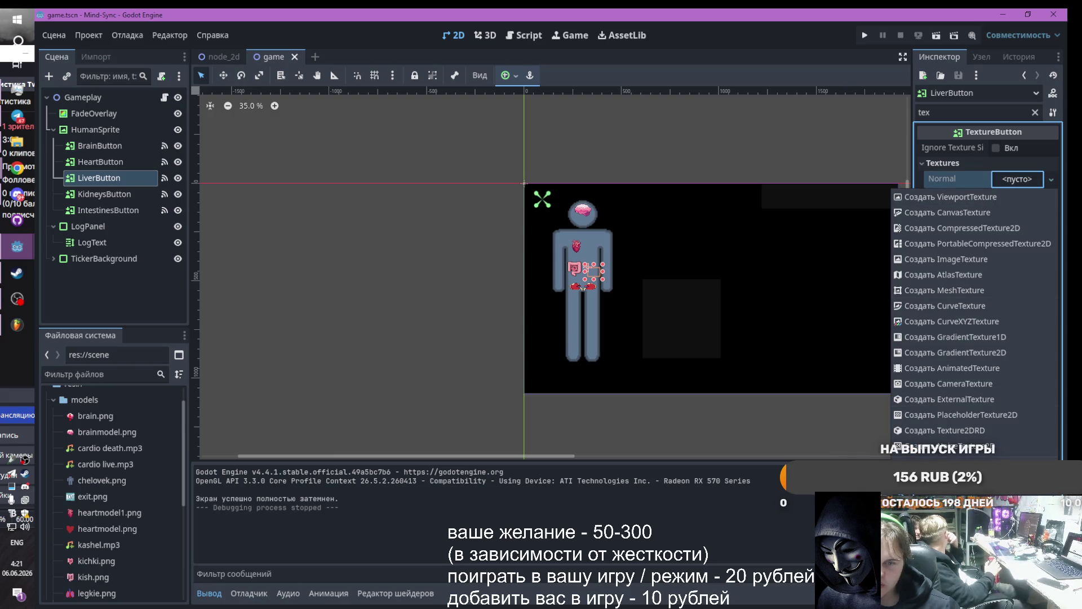
pyautogui.click(936, 448)
pyautogui.doubleClick(361, 189)
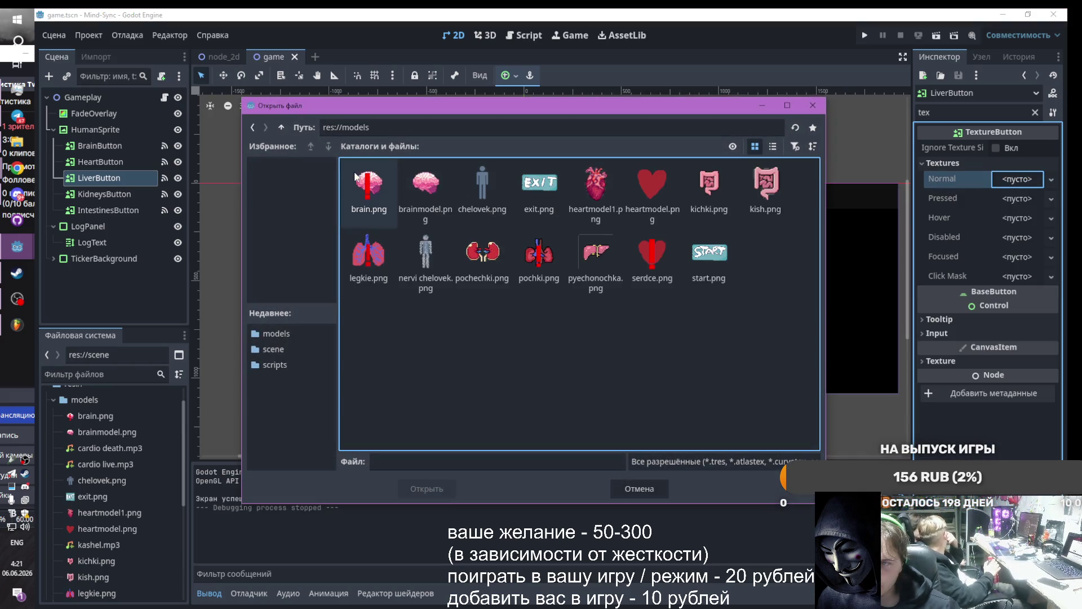
pyautogui.click(611, 265)
pyautogui.doubleClick(610, 262)
pyautogui.scroll(-5, 752, 350)
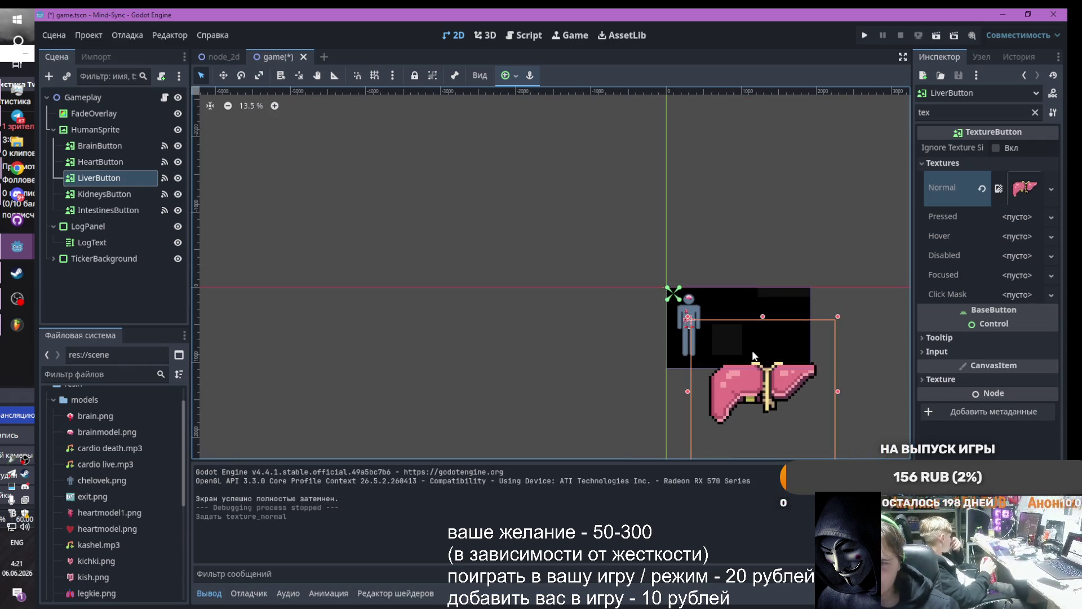
pyautogui.scroll(-2, 783, 377)
pyautogui.scroll(1, 830, 431)
pyautogui.scroll(-1, 830, 431)
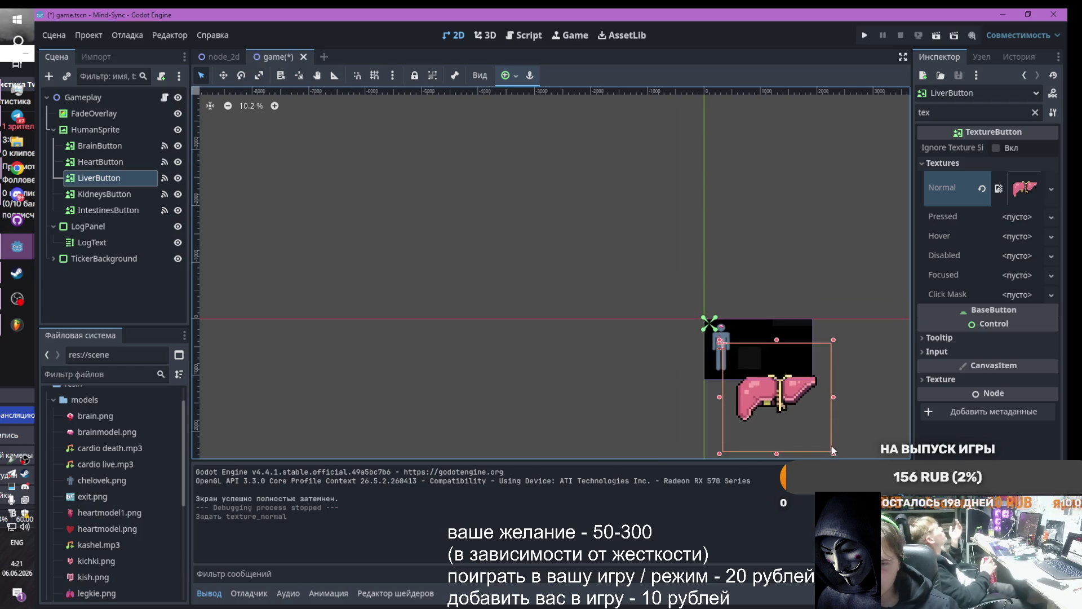
pyautogui.click(823, 439)
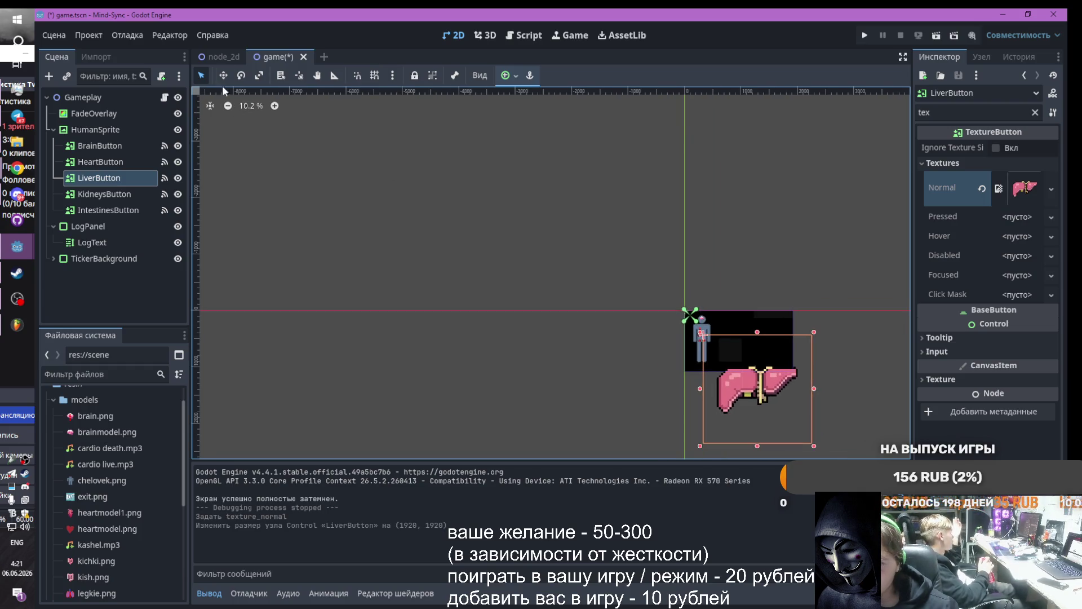
# Scale the liver down and place it just right of the intestine, then run the game
pyautogui.click(259, 75)
pyautogui.moveTo(814, 445)
pyautogui.mouseDown()
pyautogui.moveTo(715, 350)
pyautogui.moveTo(727, 340)
pyautogui.moveTo(664, 254)
pyautogui.mouseUp()
pyautogui.scroll(8, 712, 340)
pyautogui.scroll(1, 712, 338)
pyautogui.click(223, 75)
pyautogui.click(259, 75)
pyautogui.click(201, 75)
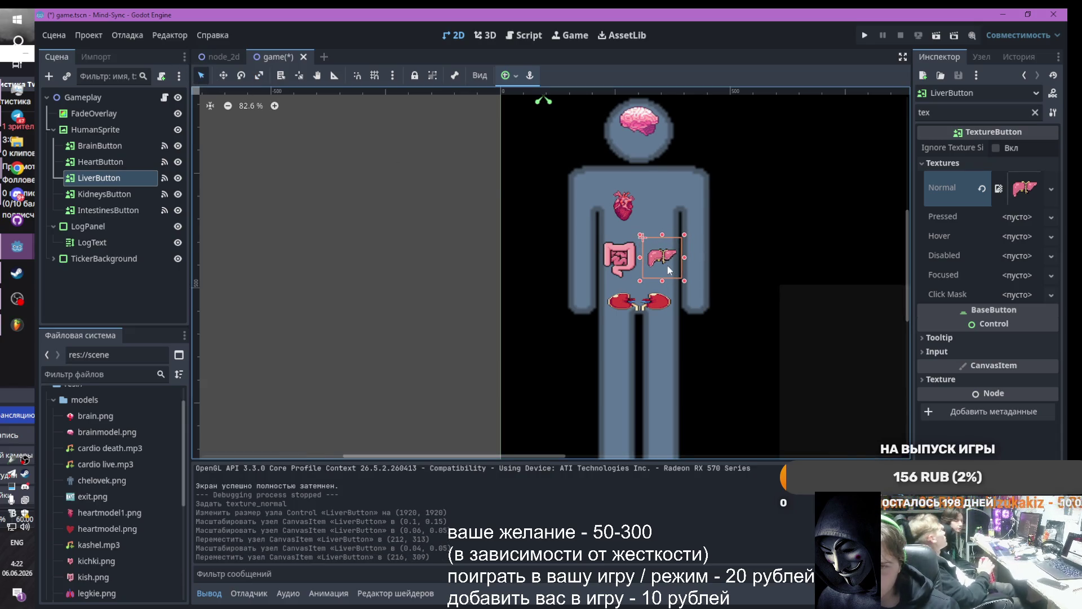
pyautogui.click(613, 261)
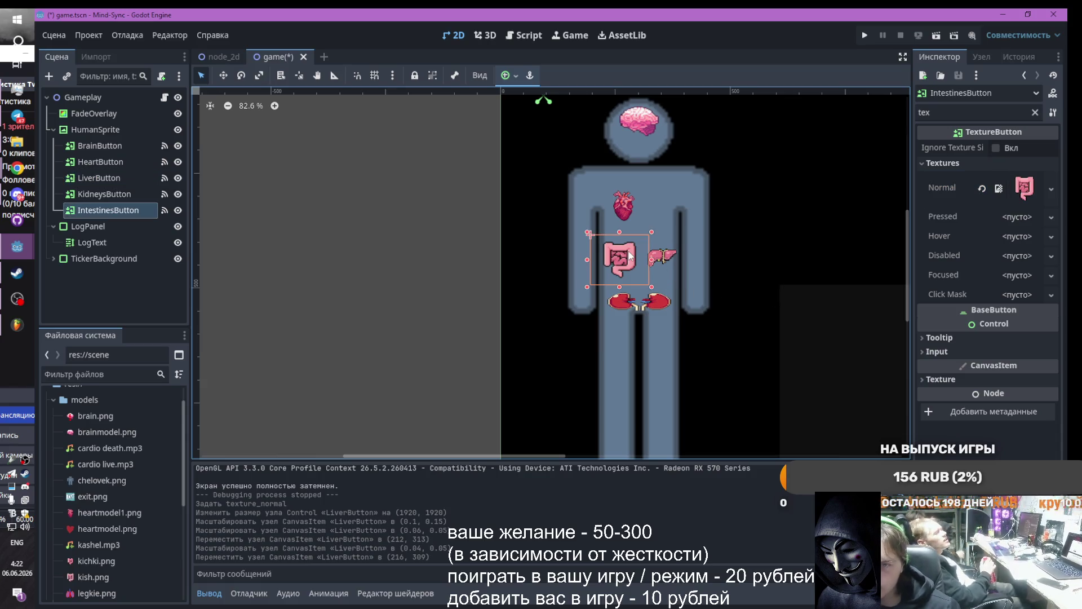
pyautogui.click(669, 259)
pyautogui.moveTo(670, 259); pyautogui.dragTo(673, 262)
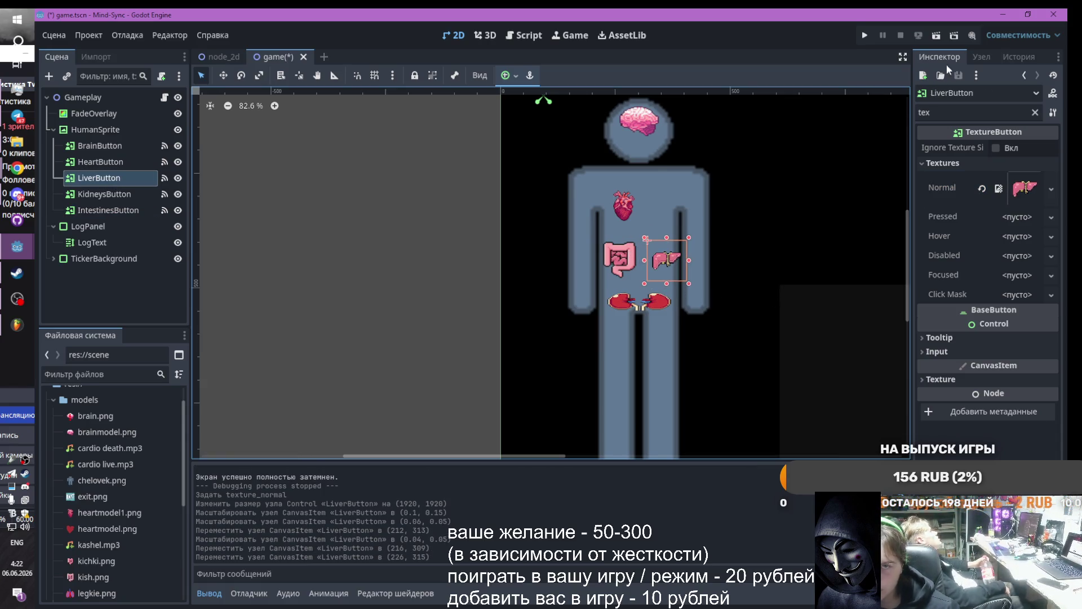
pyautogui.click(861, 36)
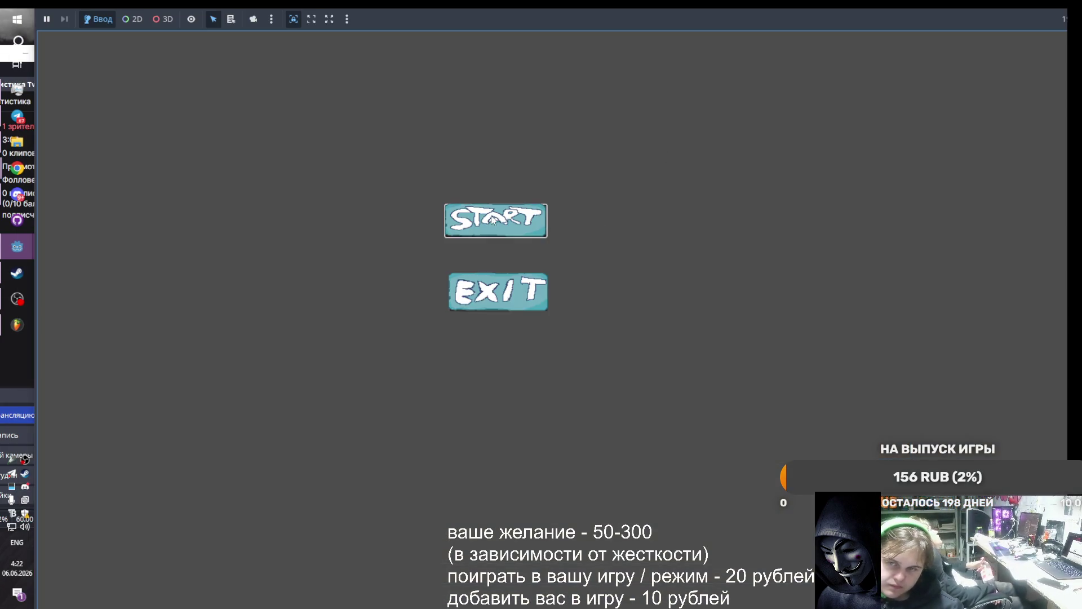
# Start the game and trigger the liver, heart, intestine and brain mutations until DNA runs short
pyautogui.click(496, 213)
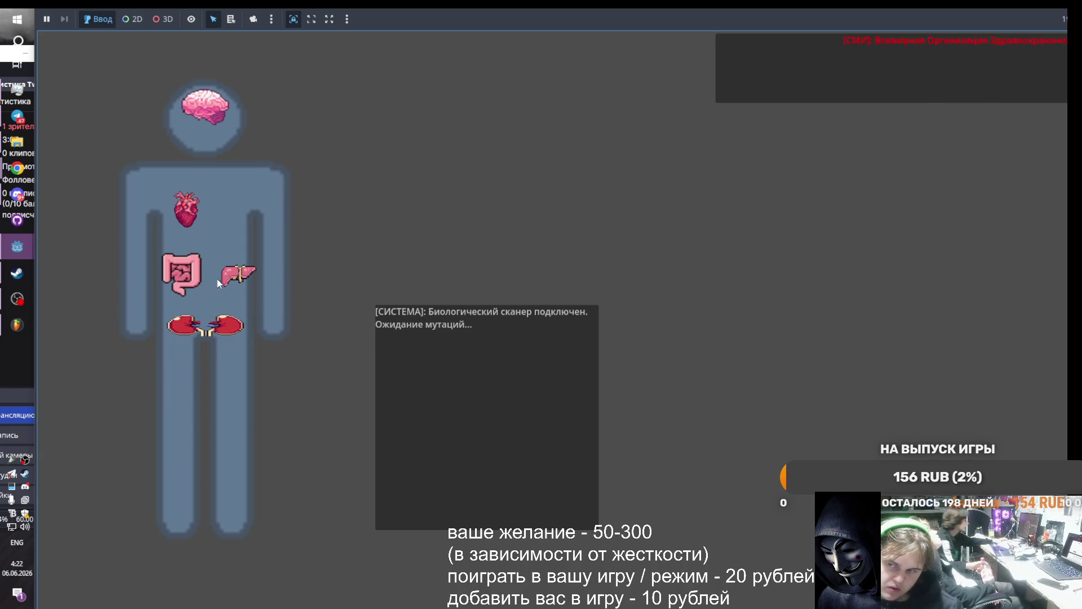
pyautogui.click(241, 276)
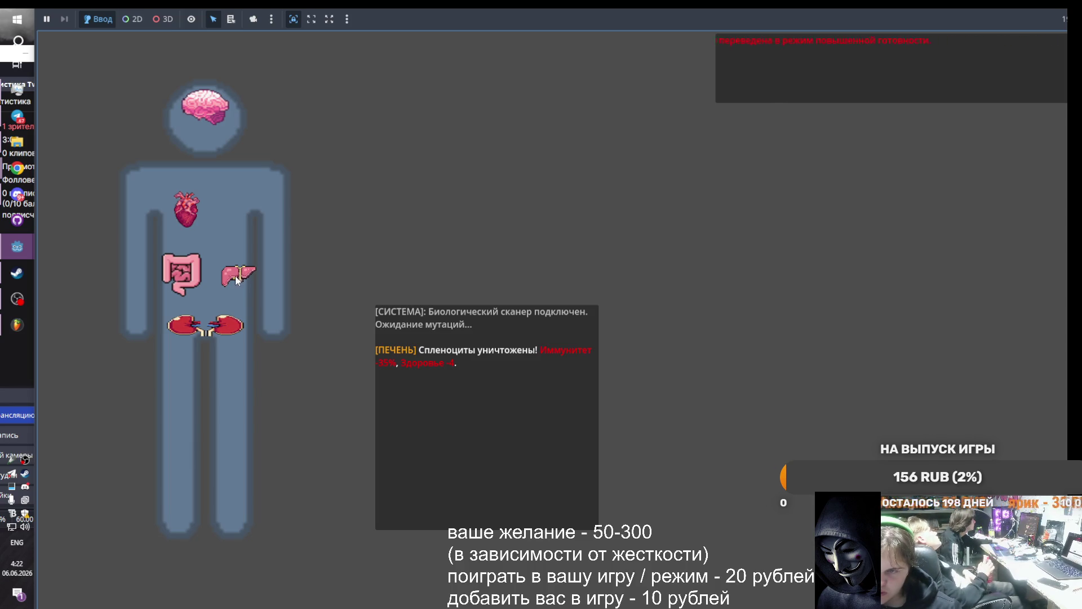
pyautogui.click(190, 208)
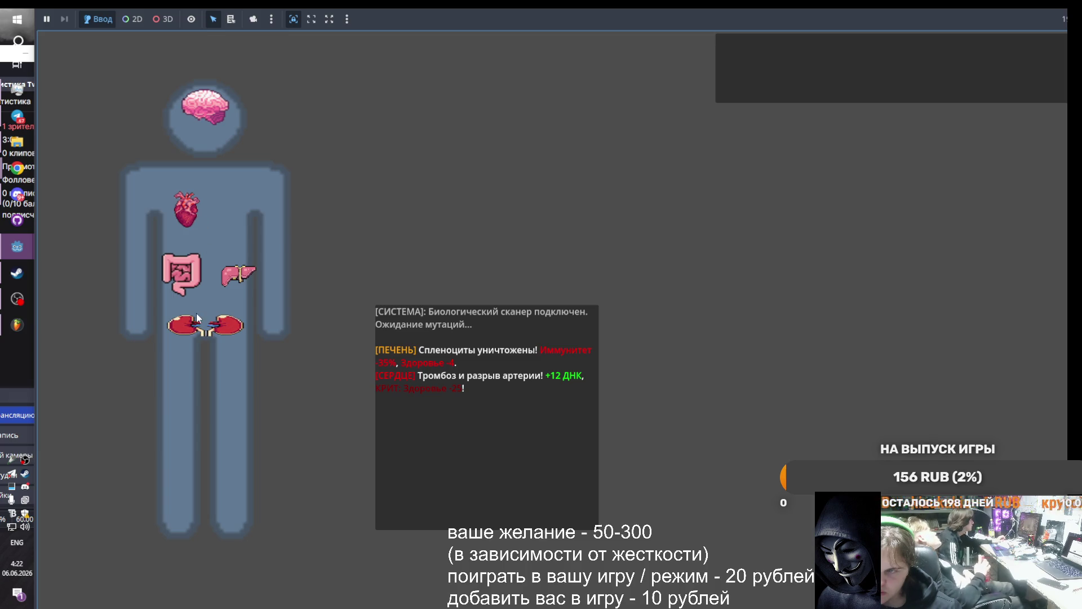
pyautogui.click(178, 276)
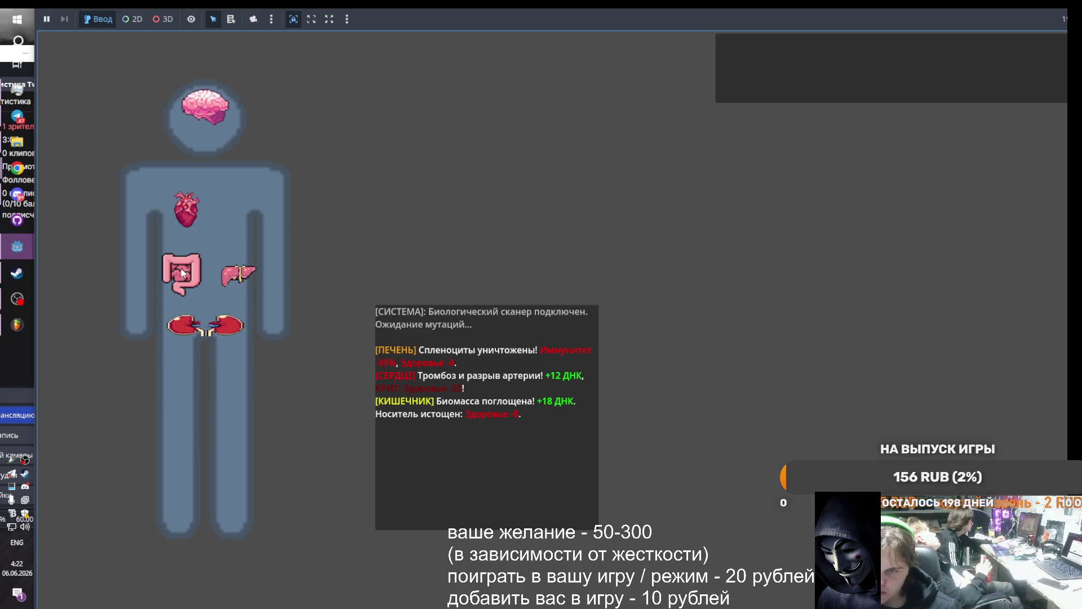
pyautogui.click(208, 110)
pyautogui.click(208, 107)
pyautogui.click(208, 108)
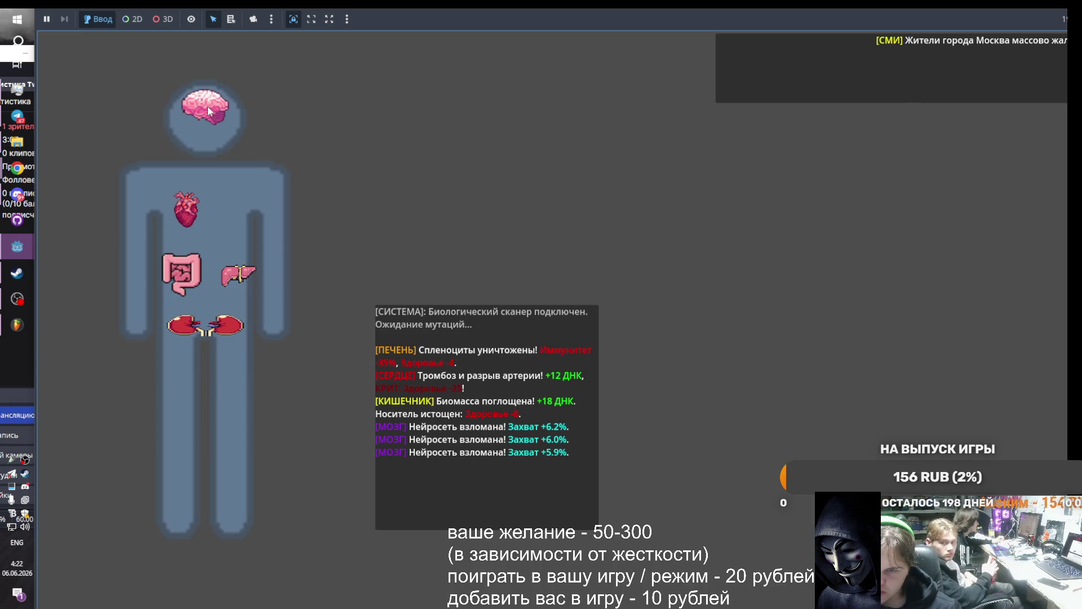
pyautogui.click(208, 107)
# Gain DNA from the intestine, trigger the kidneys and liver until the host dies, and close the game
pyautogui.click(186, 272)
pyautogui.click(216, 326)
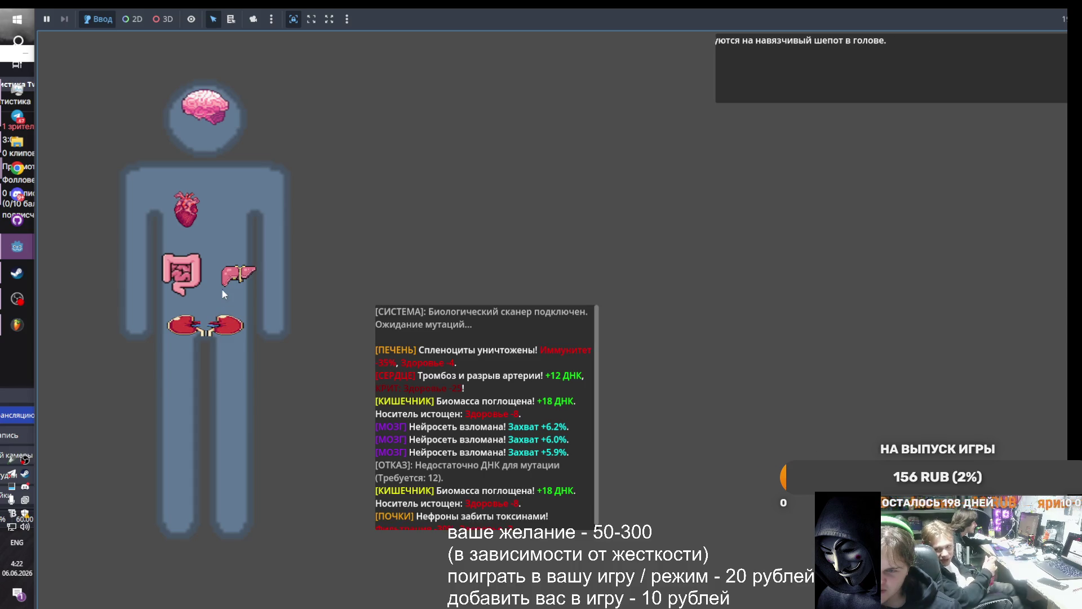
pyautogui.click(244, 284)
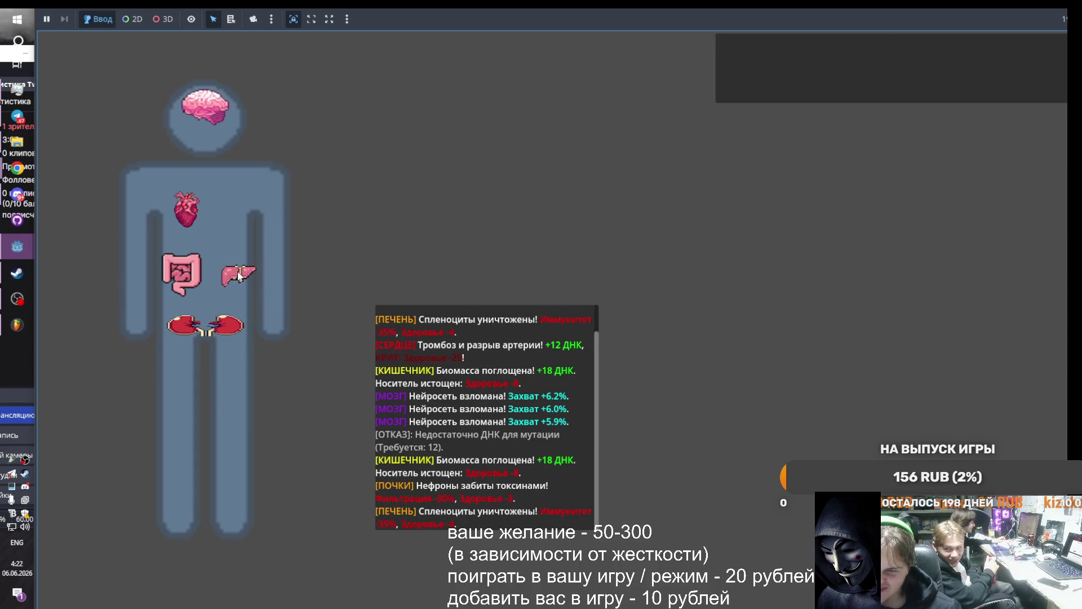
pyautogui.click(244, 273)
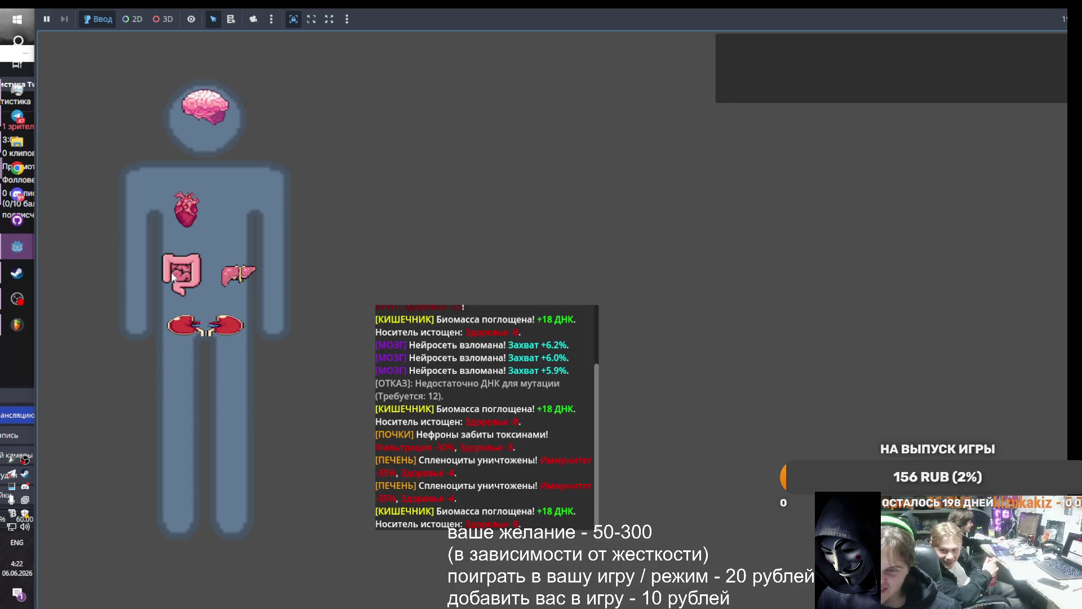
pyautogui.click(206, 319)
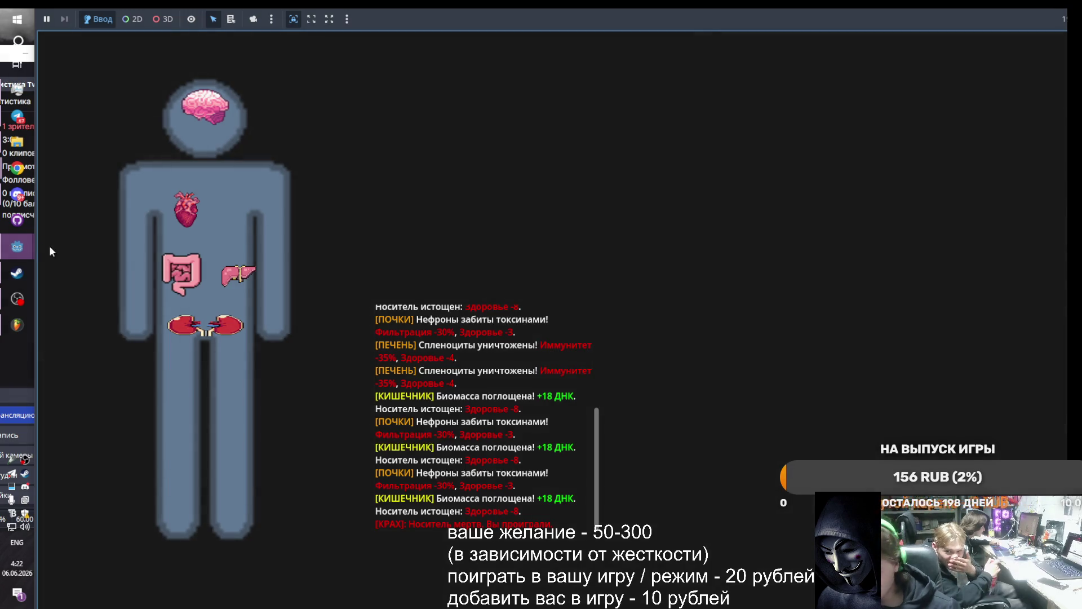
pyautogui.moveTo(17, 247)
pyautogui.click(145, 298)
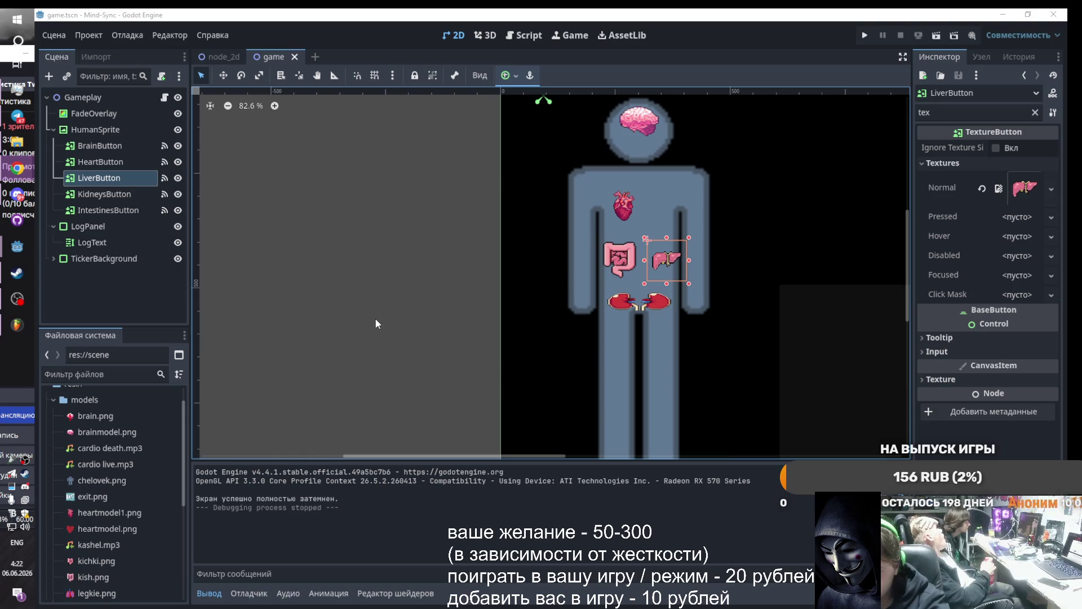
# Select Gameplay and collapse the HumanSprite and LogPanel branches in the Scene dock
pyautogui.hotkey('alt', 'shift')
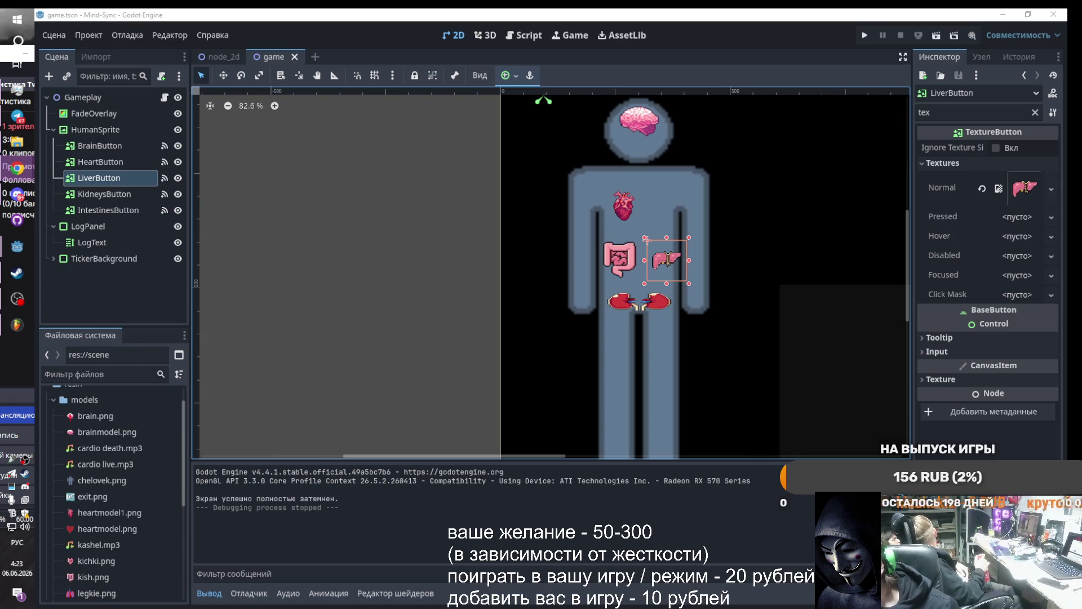
pyautogui.click(102, 98)
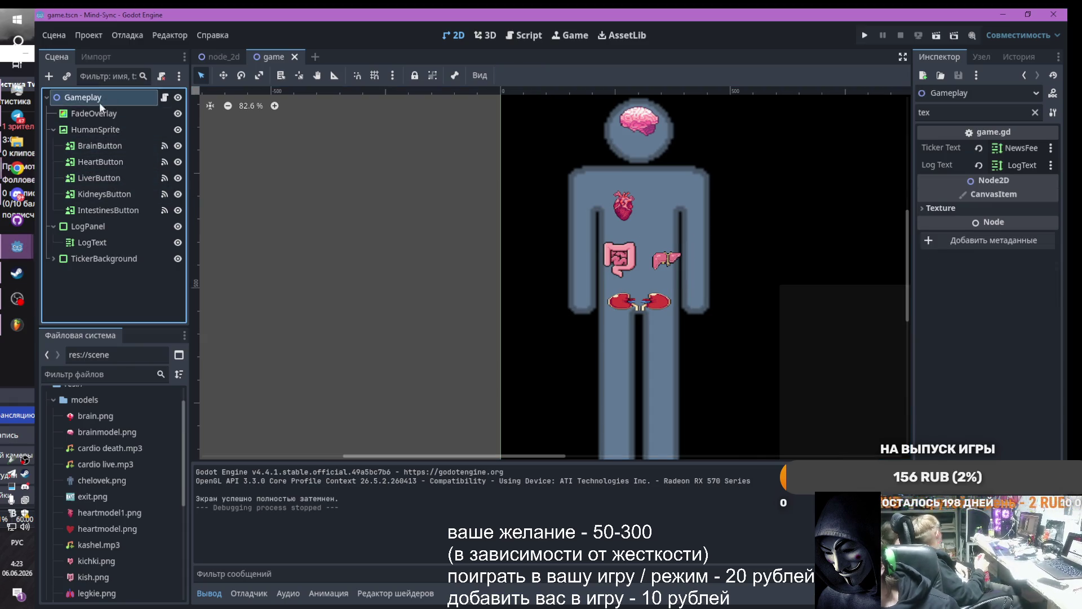
pyautogui.click(51, 129)
pyautogui.click(53, 145)
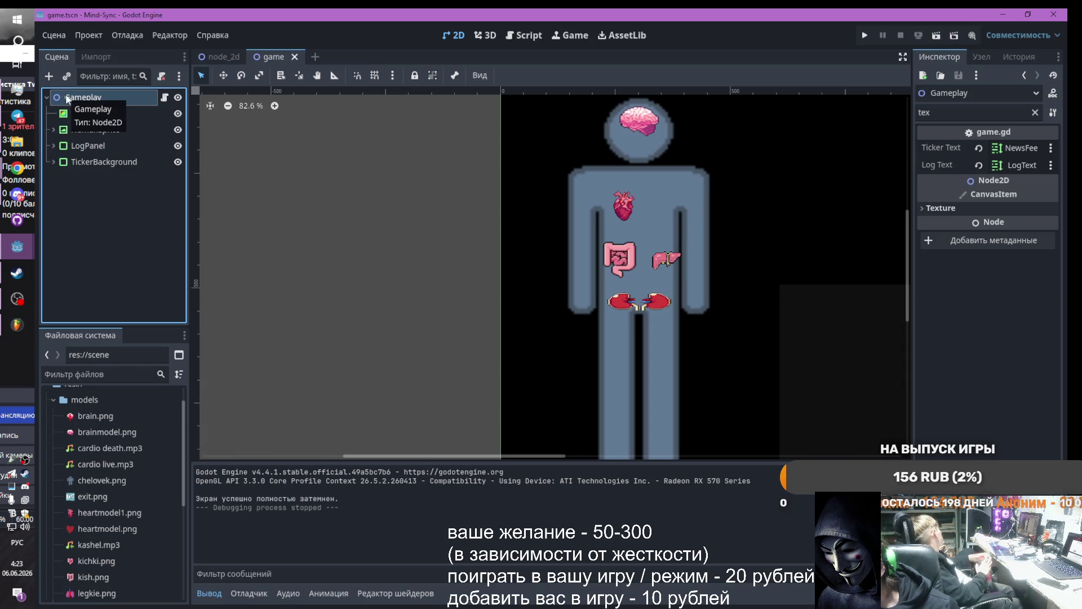
# Add a VBoxContainer under Gameplay and rename it InterfaceContainer
pyautogui.click(49, 76)
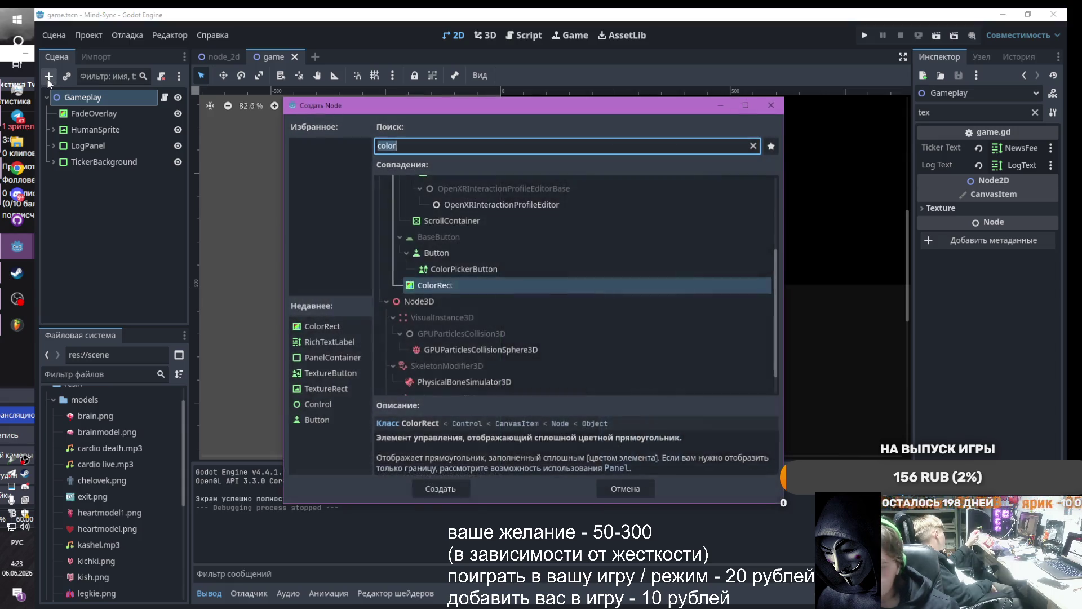
pyautogui.write('ми')
pyautogui.press('BackSpace')
pyautogui.press('BackSpace')
pyautogui.hotkey('alt', 'shift')
pyautogui.write('vb')
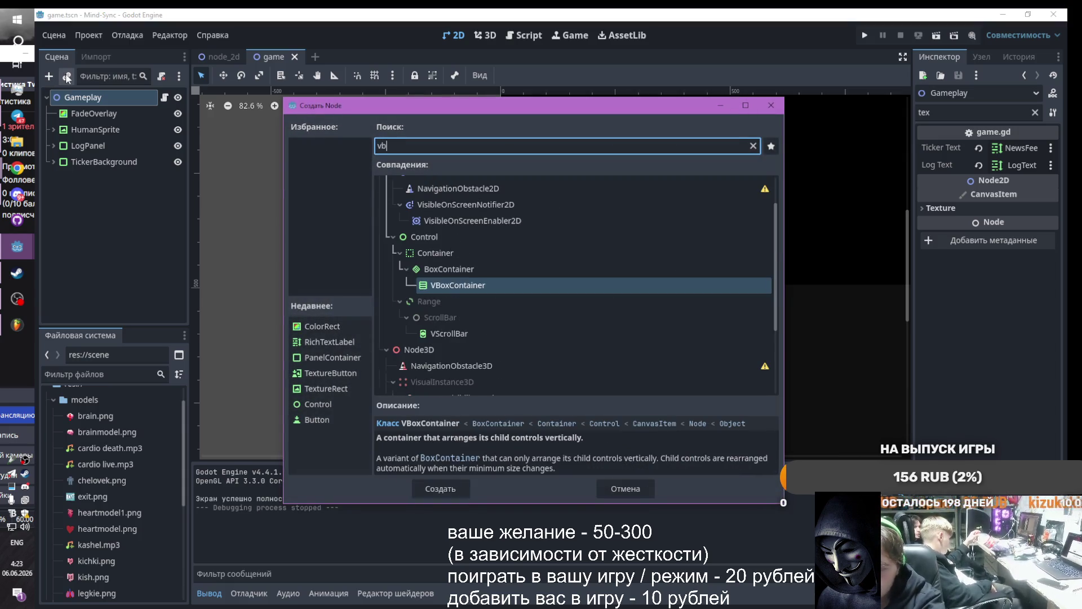
pyautogui.doubleClick(513, 283)
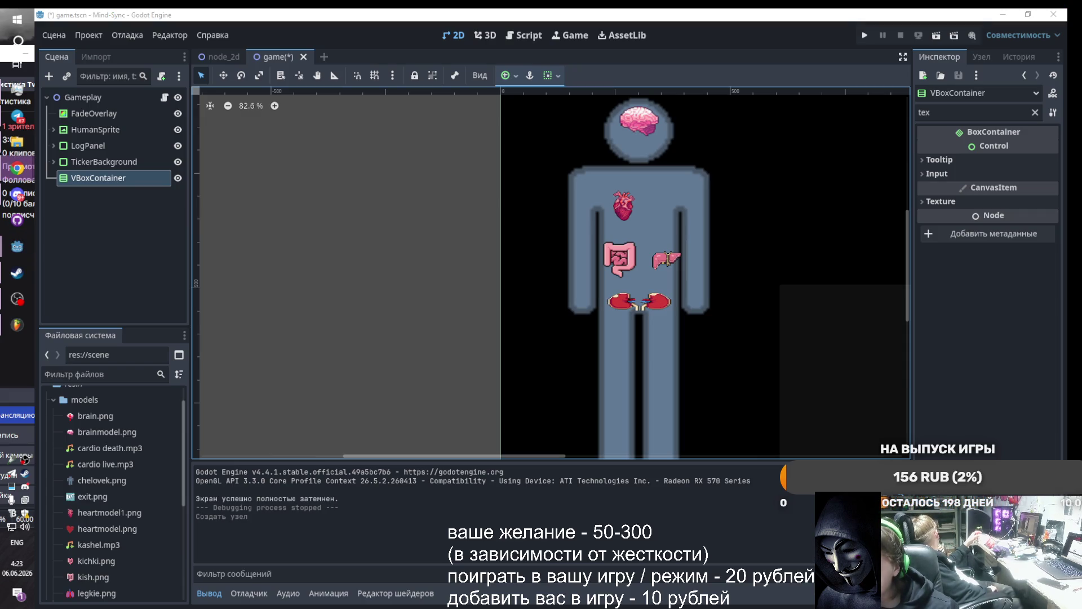
pyautogui.doubleClick(106, 177)
pyautogui.write('InterfaceContainer')
pyautogui.click(273, 245)
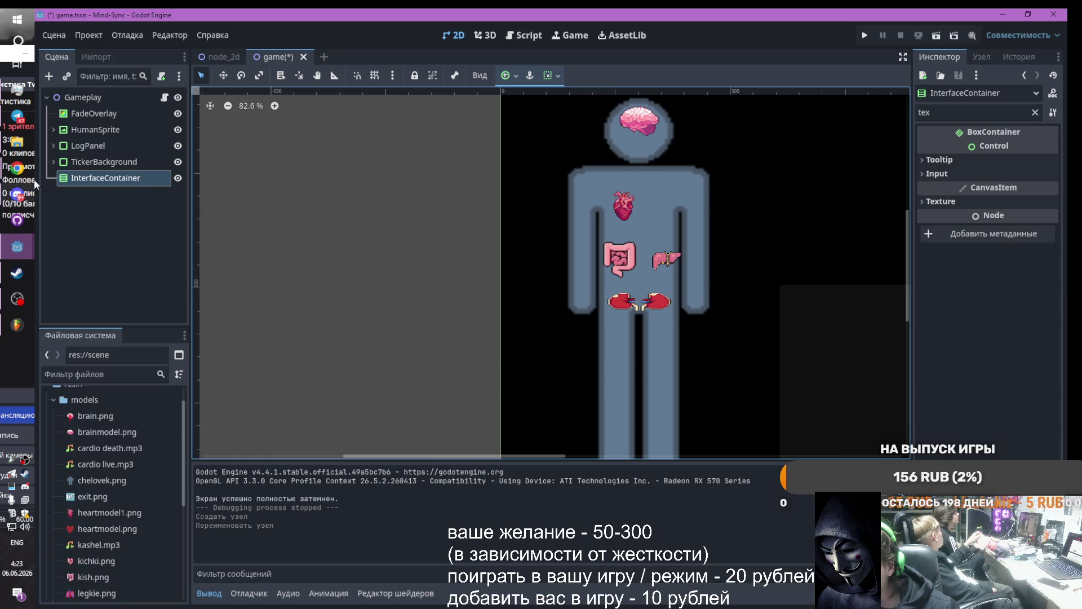
# Add a ProgressBar named HealthBar inside InterfaceContainer
pyautogui.click(50, 76)
pyautogui.write('p')
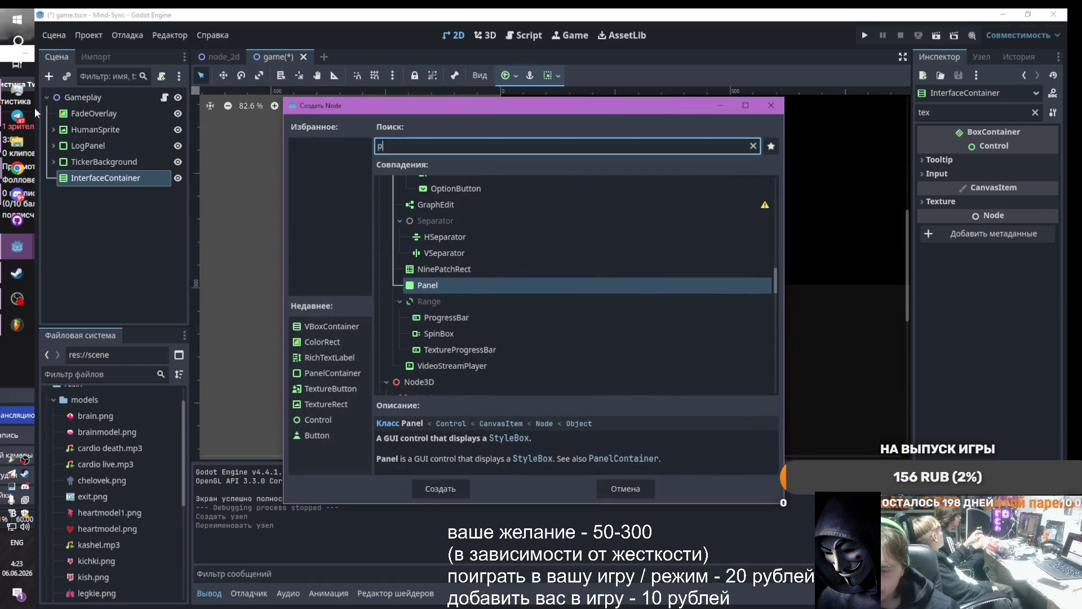
pyautogui.write('rogre')
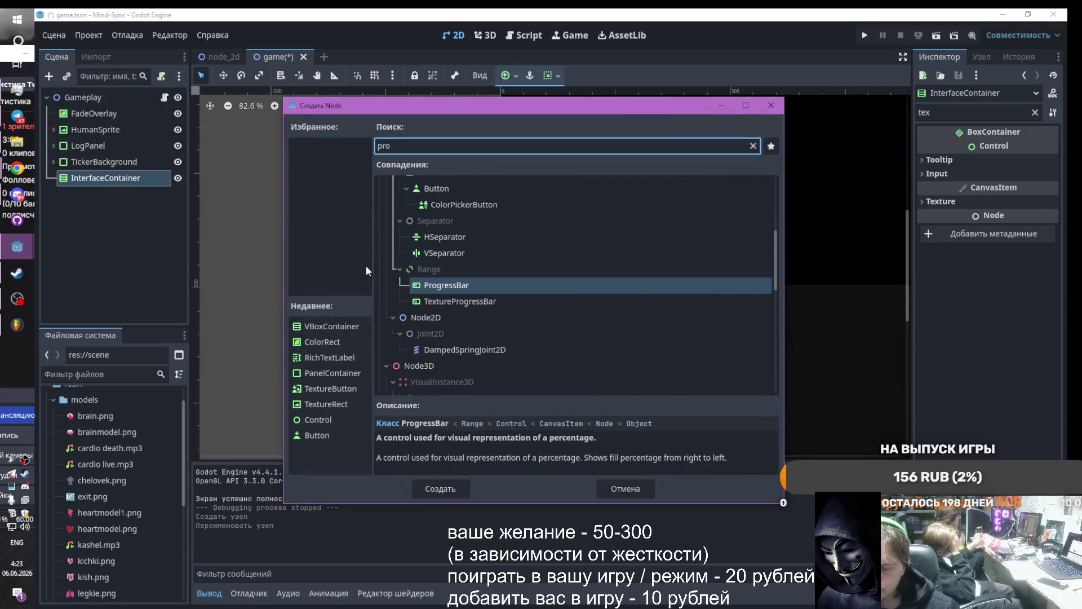
pyautogui.click(466, 252)
pyautogui.doubleClick(465, 252)
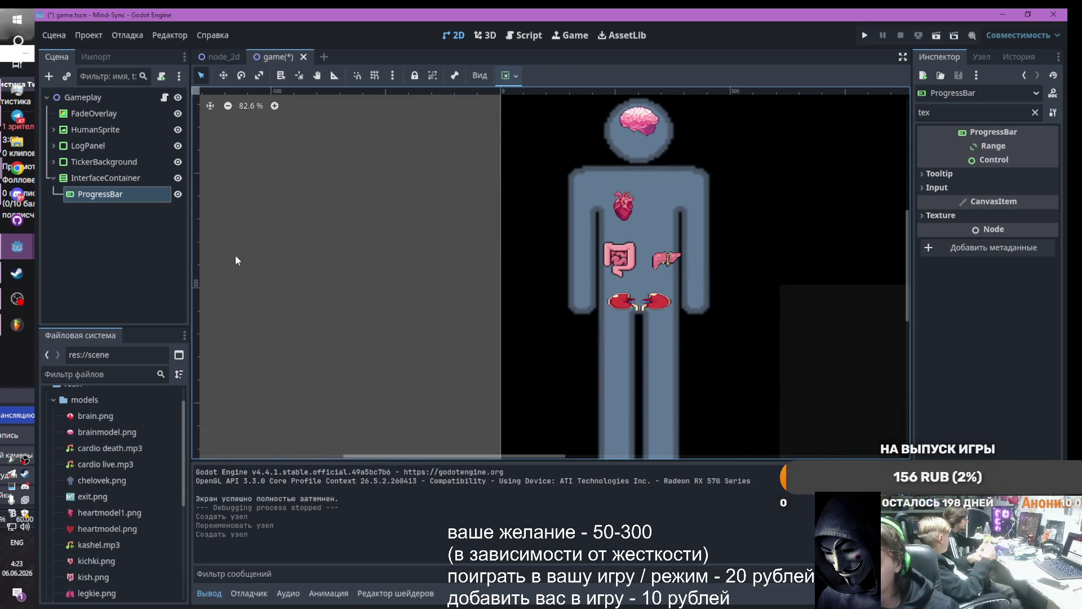
pyautogui.hotkey('alt', 'Tab')
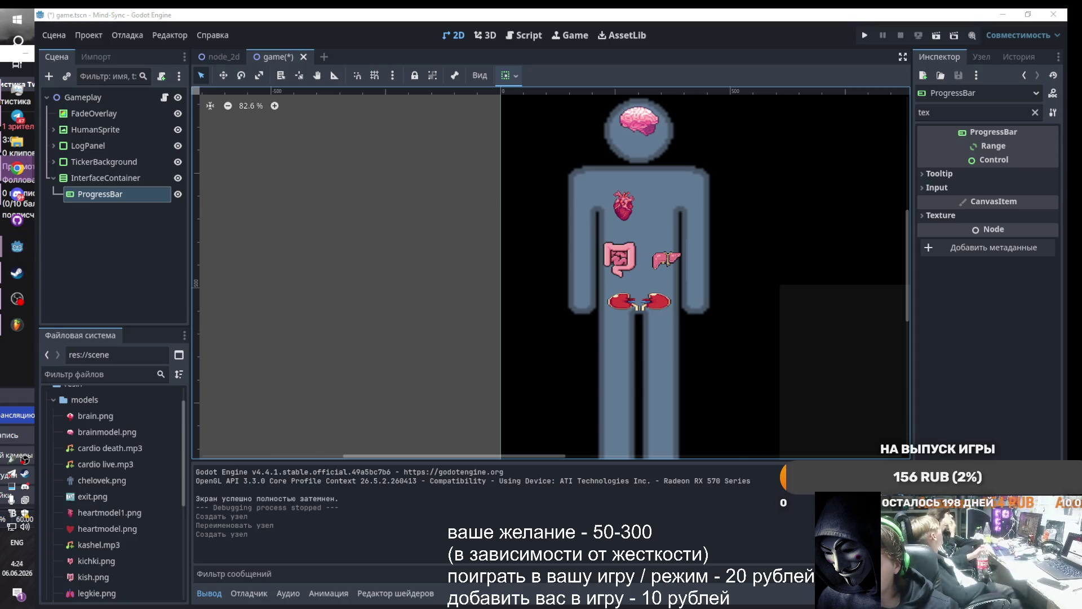
pyautogui.hotkey('alt', 'Tab')
pyautogui.press('F2')
pyautogui.write('HealthBar')
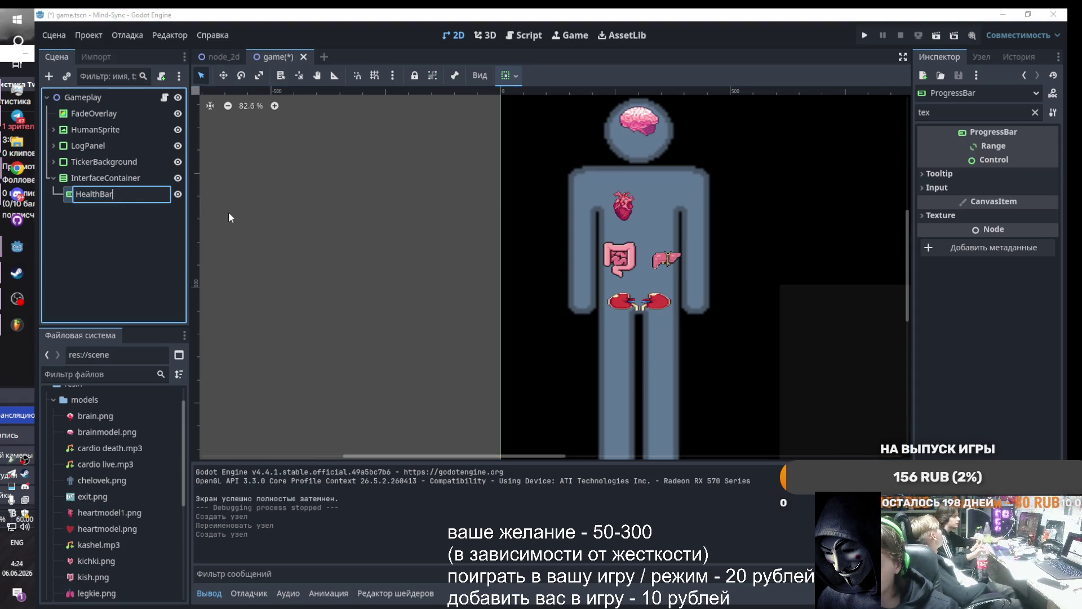
pyautogui.press('Return')
# Add a second ProgressBar named MindBar inside InterfaceContainer and hide FadeOverlay
pyautogui.click(104, 178)
pyautogui.click(49, 75)
pyautogui.write('prfo')
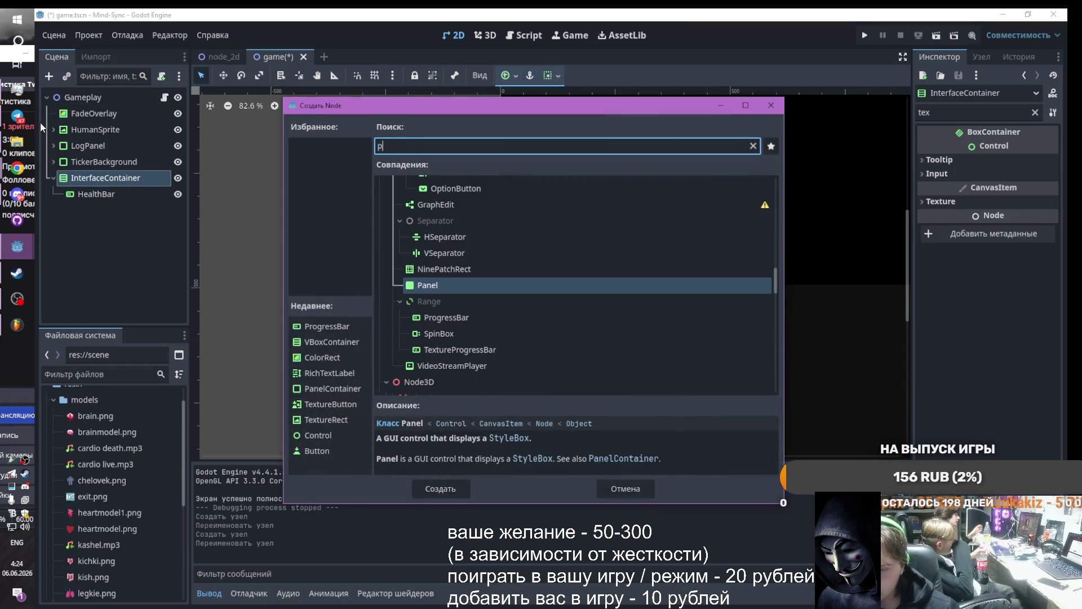
pyautogui.press('BackSpace')
pyautogui.press('BackSpace')
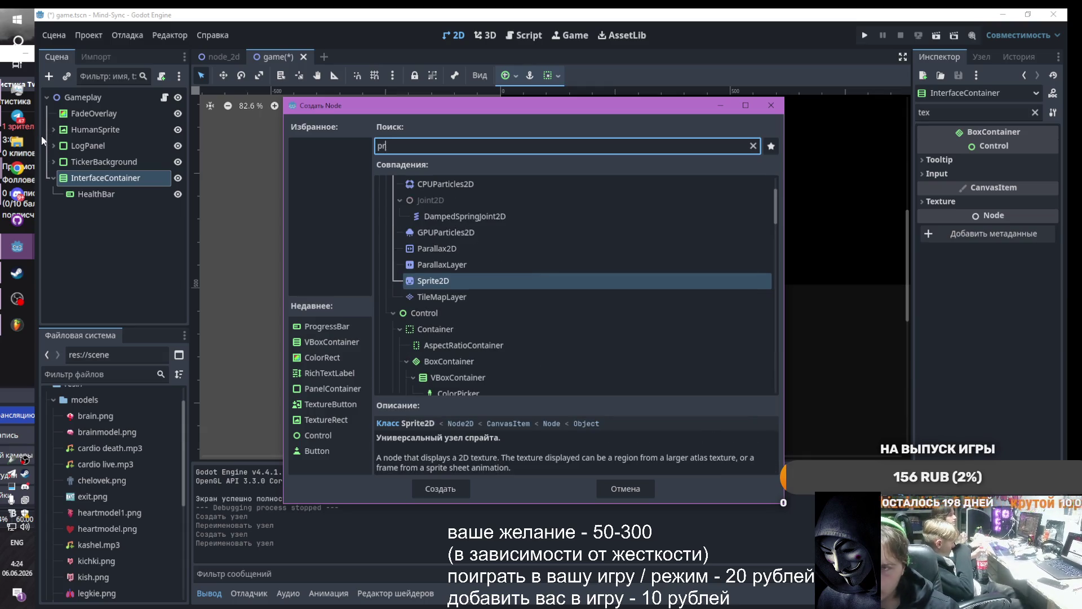
pyautogui.write('og')
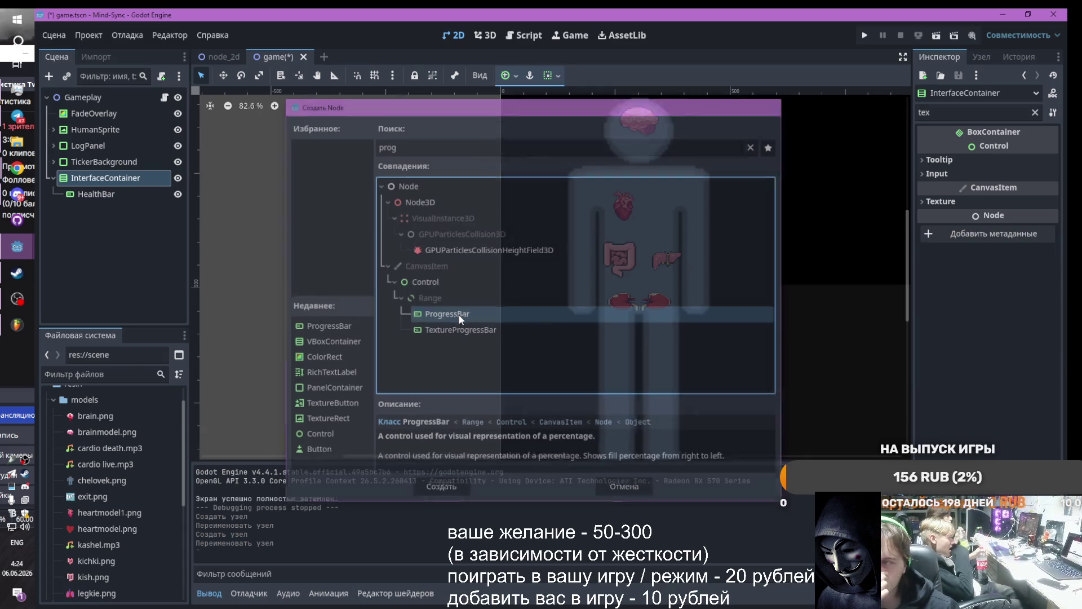
pyautogui.doubleClick(459, 319)
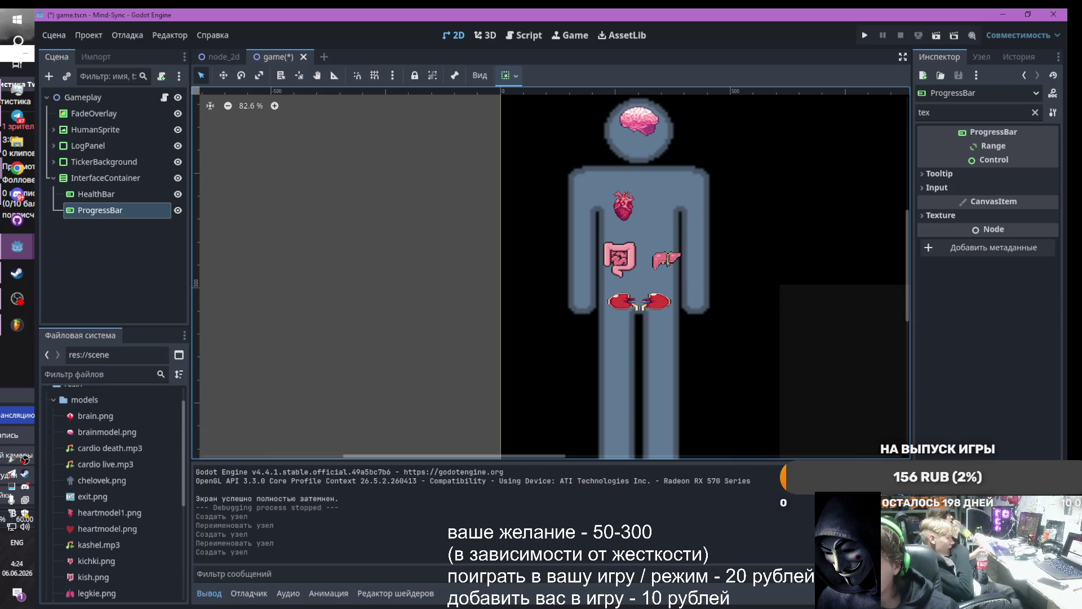
pyautogui.hotkey('alt', 'Tab')
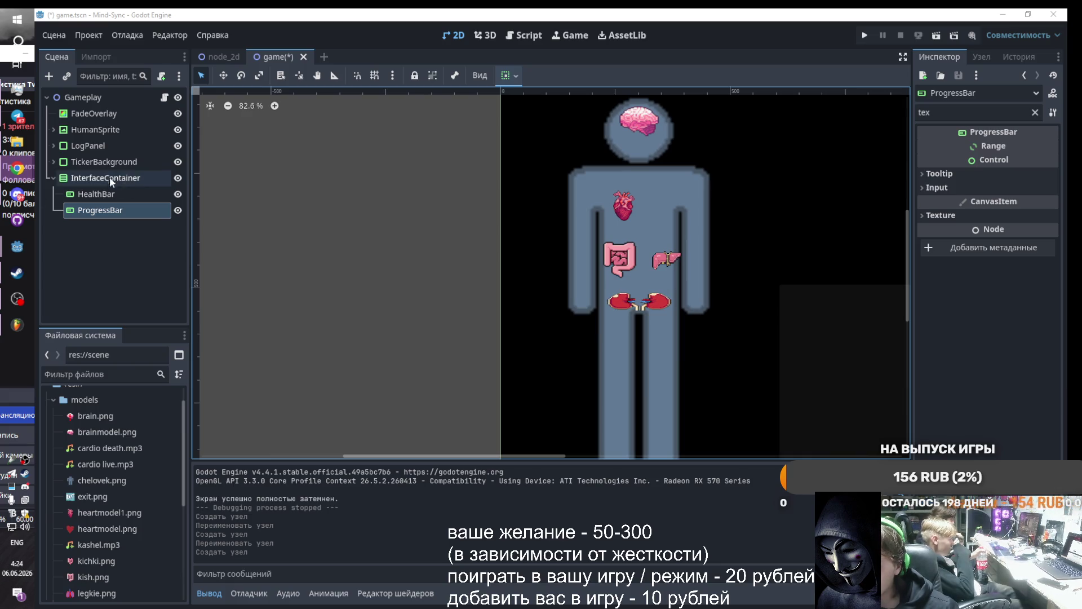
pyautogui.doubleClick(113, 210)
pyautogui.write('MindBar')
pyautogui.press('Return')
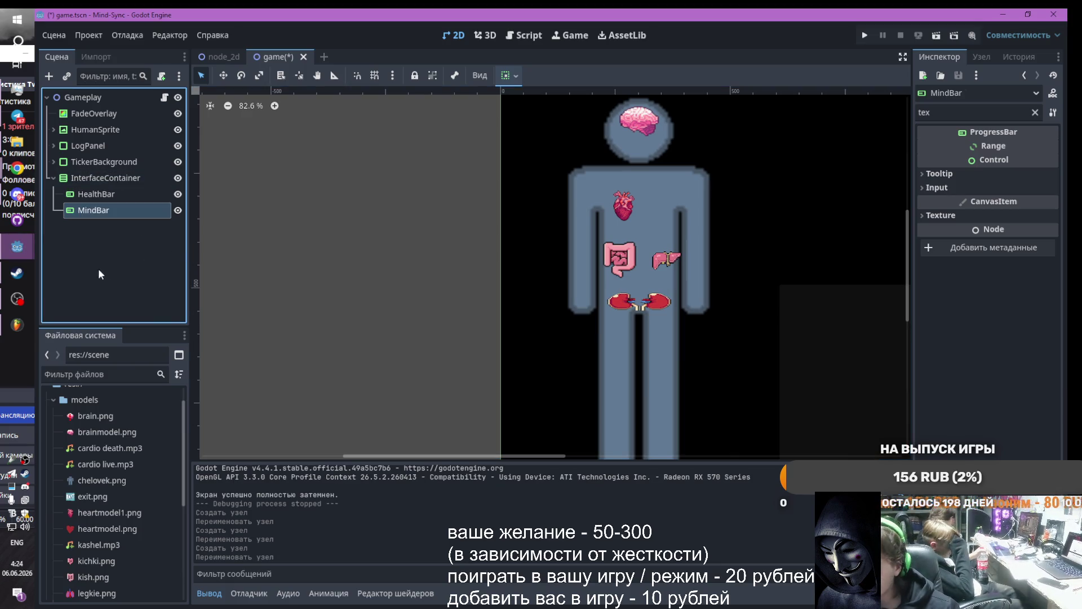
pyautogui.click(178, 113)
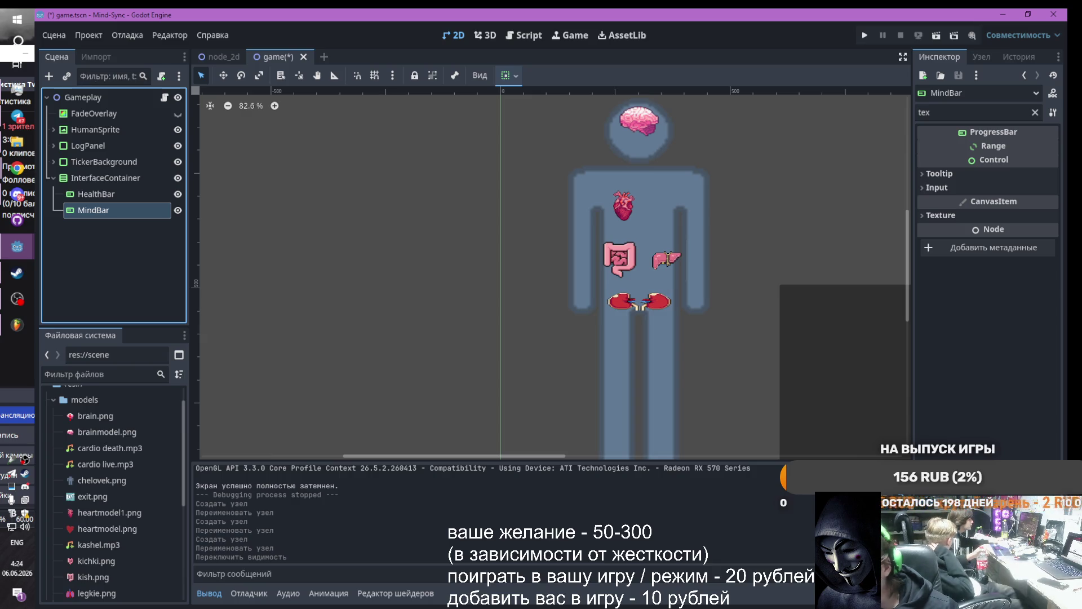
# Add a Label named DnaLabel inside InterfaceContainer
pyautogui.click(76, 178)
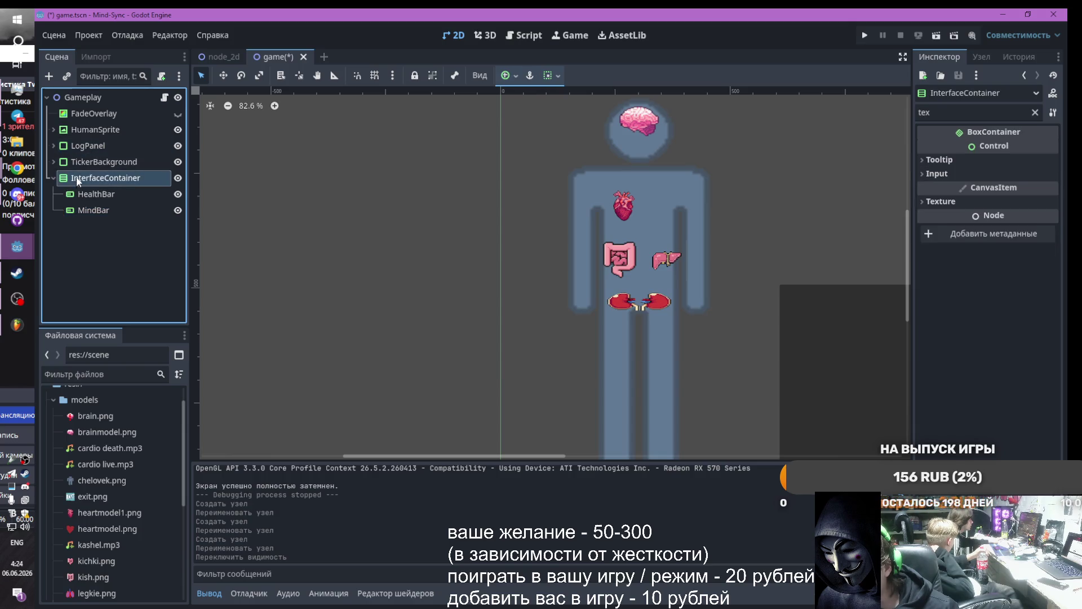
pyautogui.click(48, 77)
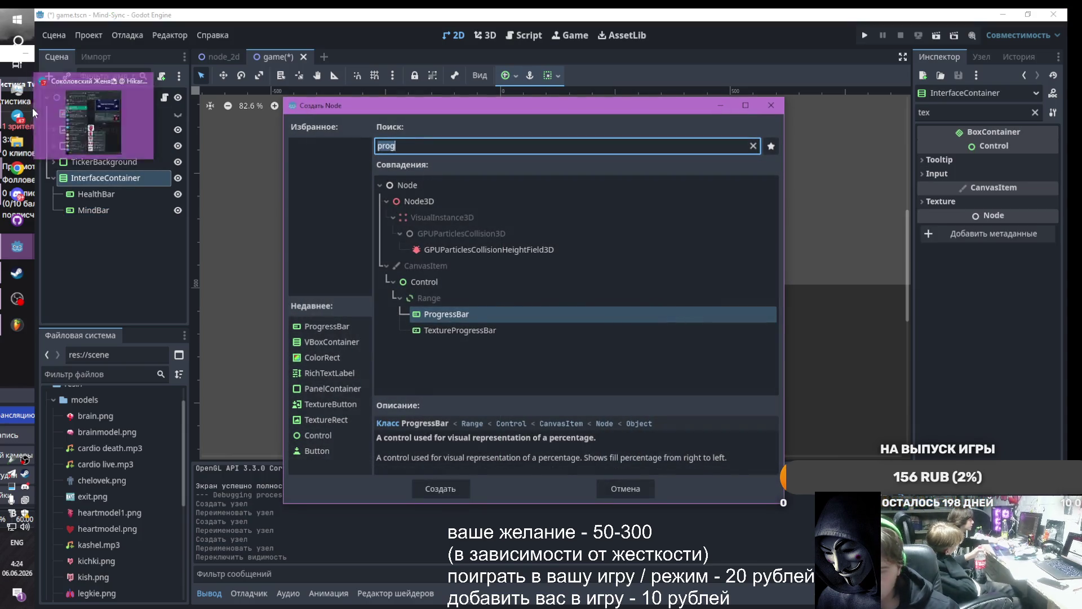
pyautogui.write('lab')
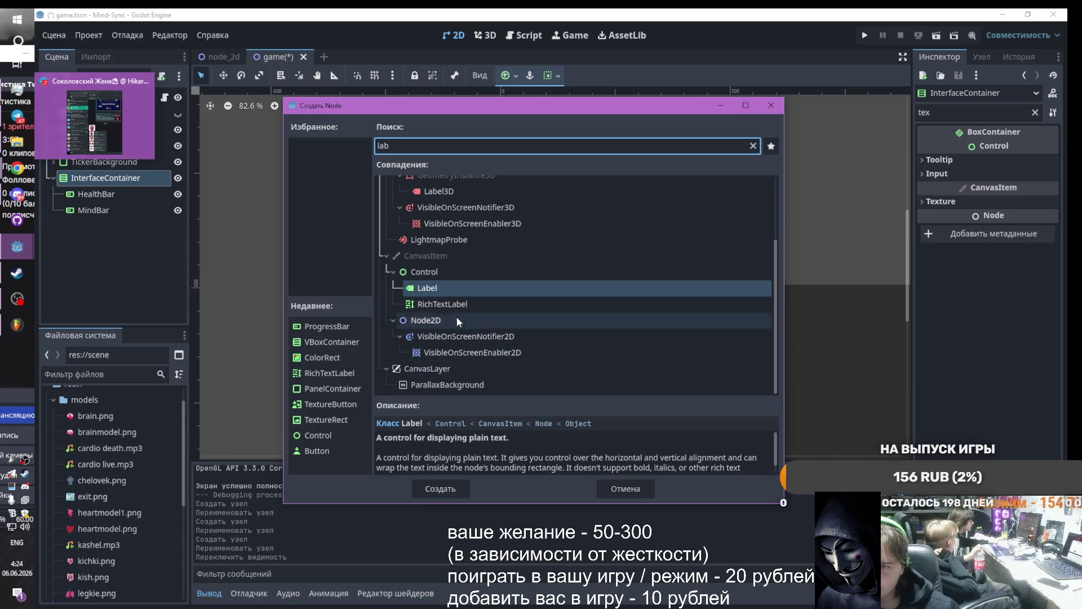
pyautogui.doubleClick(432, 288)
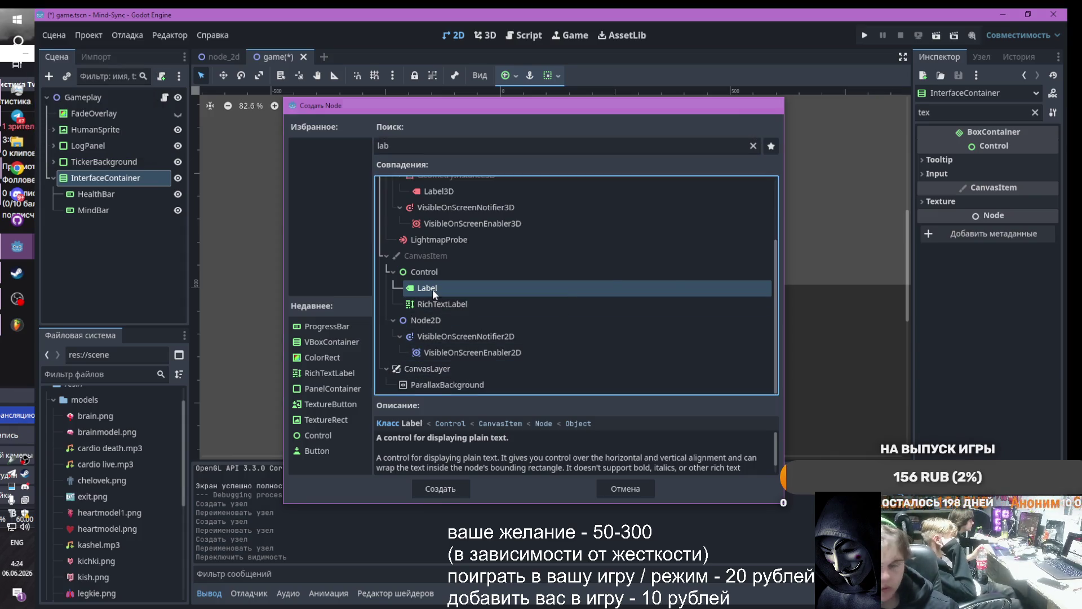
pyautogui.scroll(-5, 481, 322)
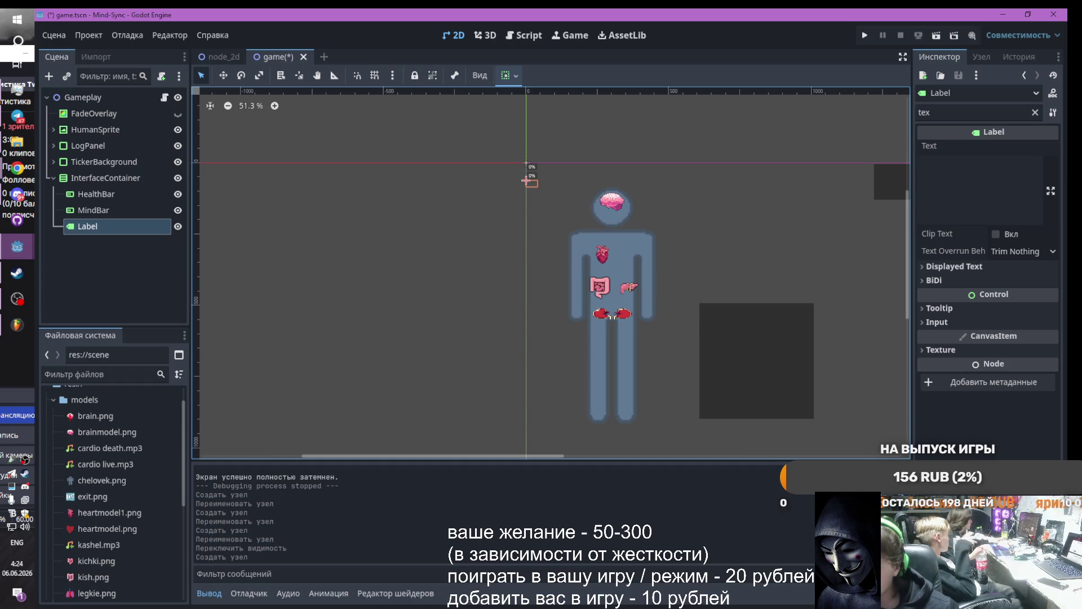
pyautogui.hotkey('alt', 'Tab')
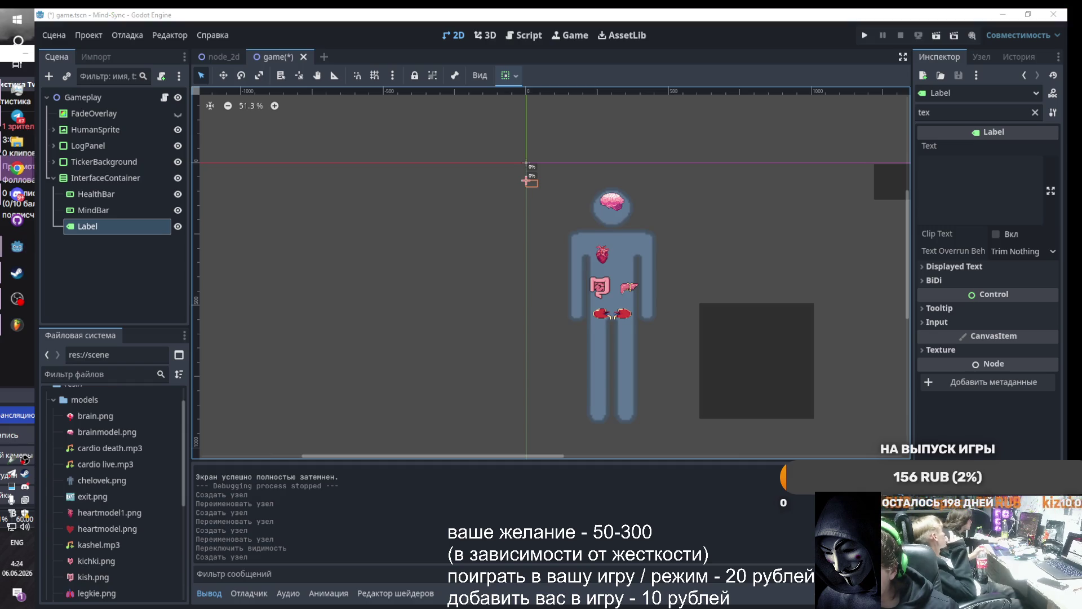
pyautogui.press('F2')
pyautogui.write('DnaLabel')
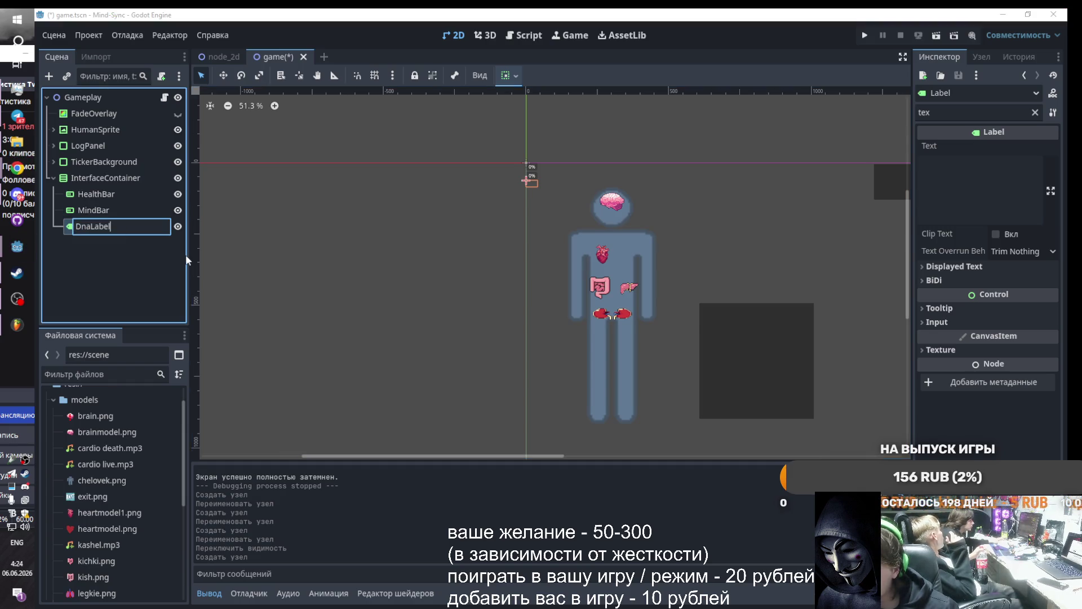
pyautogui.press('Return')
pyautogui.scroll(6, 537, 165)
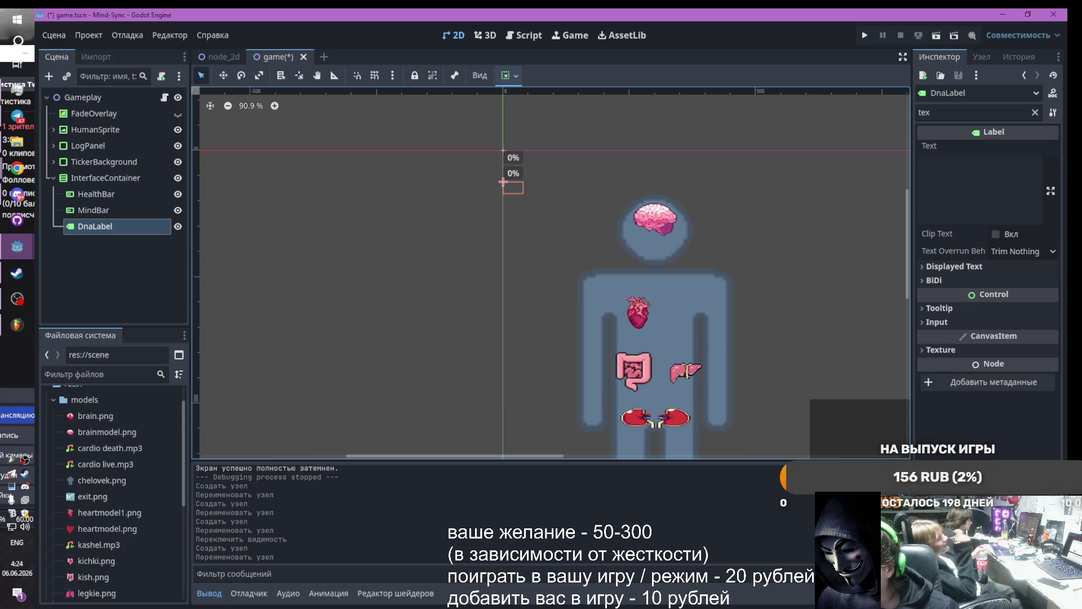
# Widen InterfaceContainer by dragging its right handle so both bars stretch
pyautogui.click(98, 180)
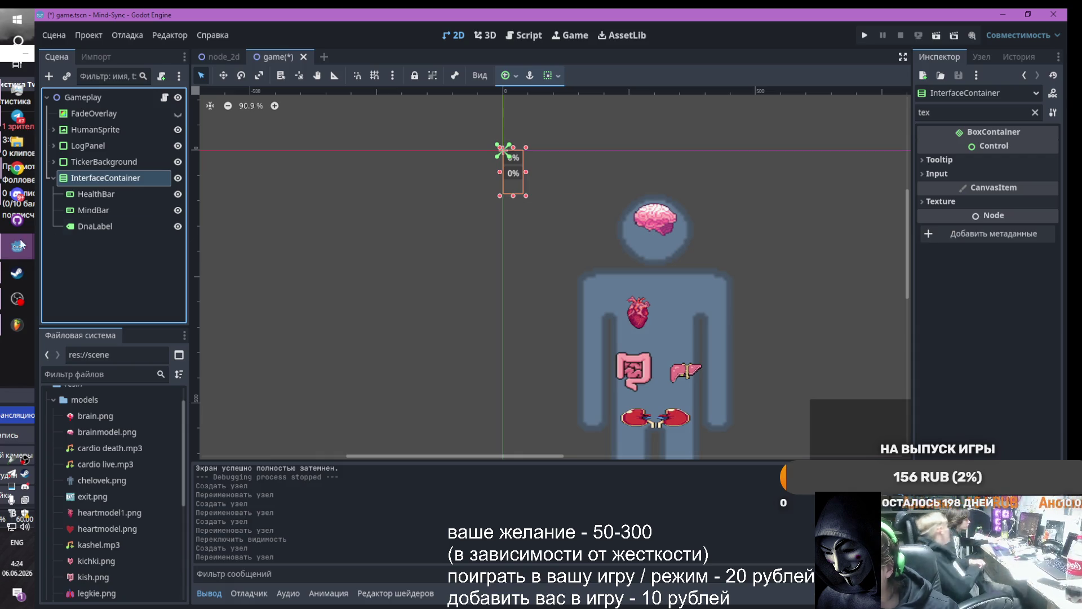
pyautogui.click(98, 195)
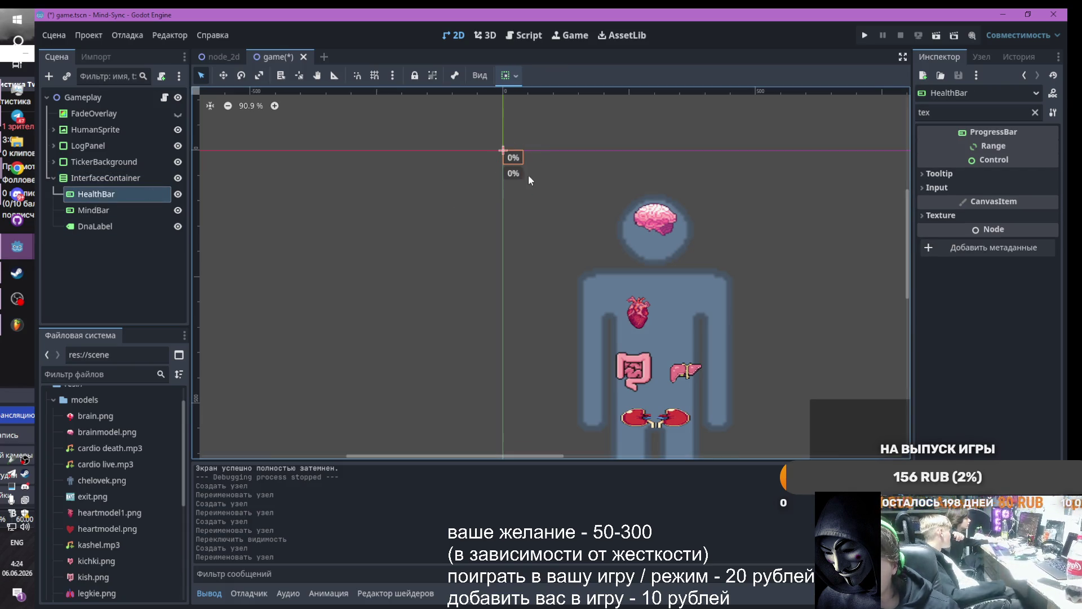
pyautogui.click(223, 75)
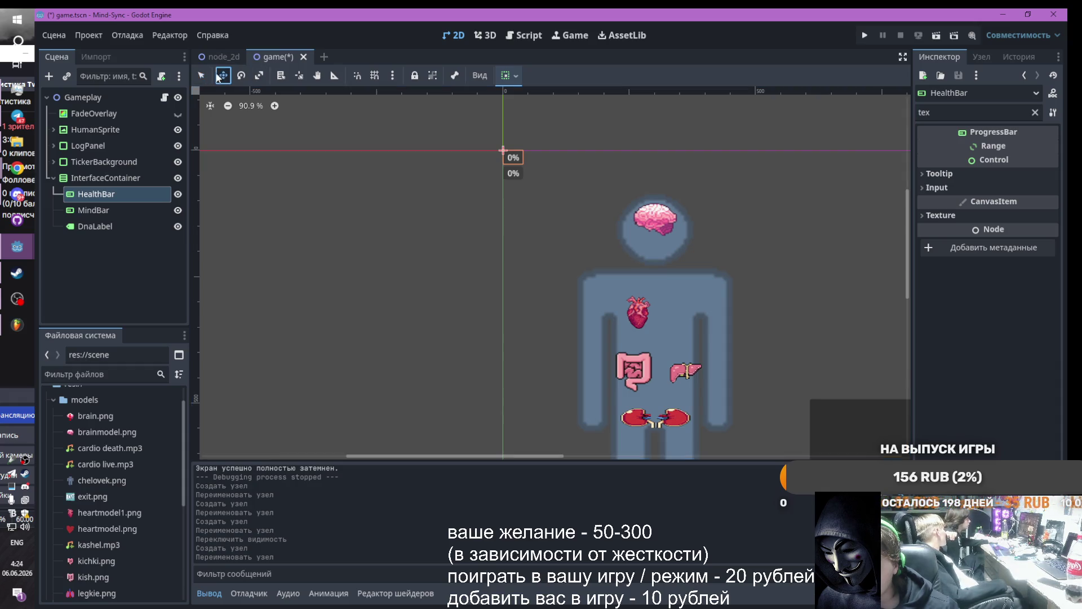
pyautogui.press('q')
pyautogui.scroll(3, 551, 167)
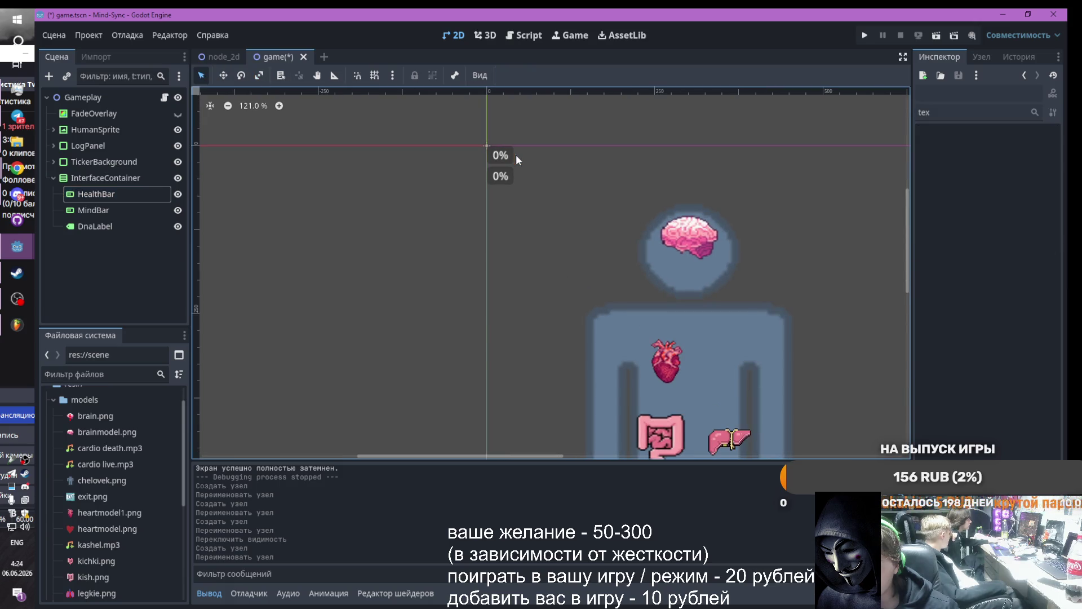
pyautogui.click(107, 177)
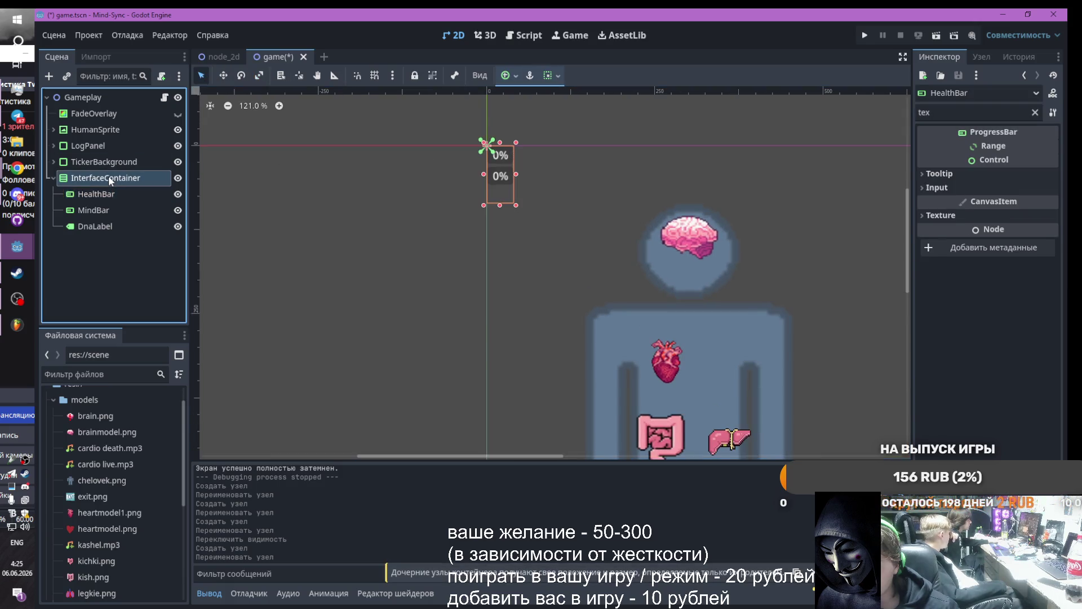
pyautogui.click(101, 195)
pyautogui.click(102, 178)
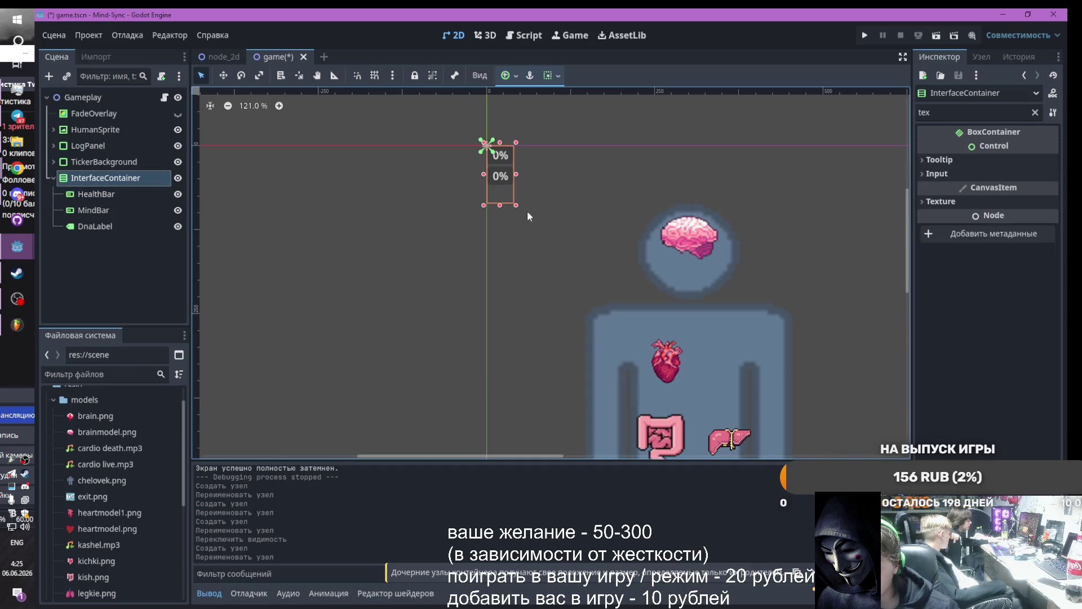
pyautogui.moveTo(565, 175); pyautogui.dragTo(709, 176)
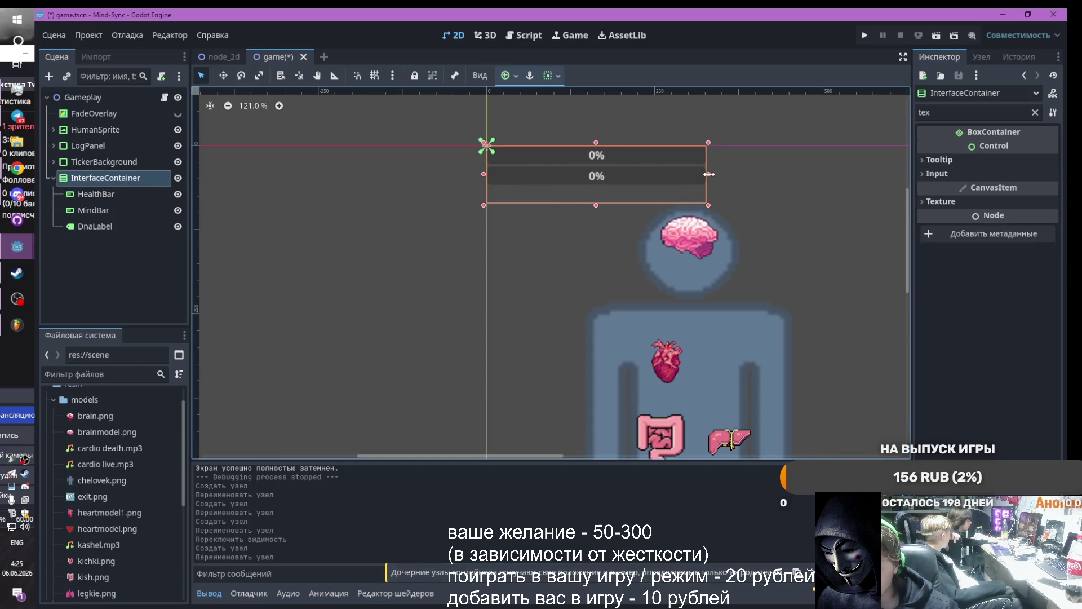
pyautogui.scroll(-5, 679, 226)
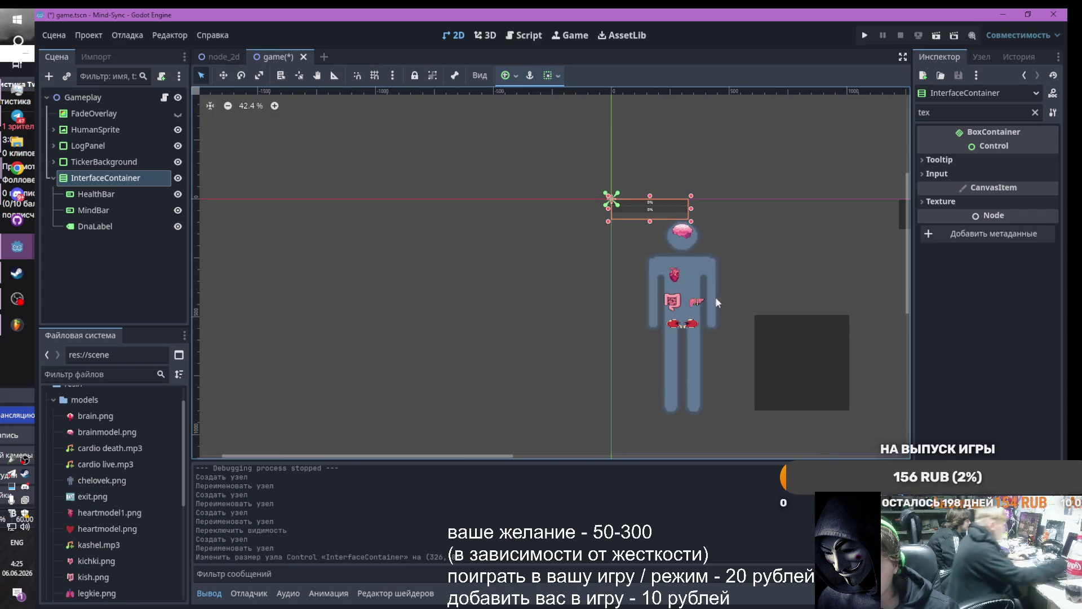
pyautogui.moveTo(482, 453); pyautogui.dragTo(645, 443)
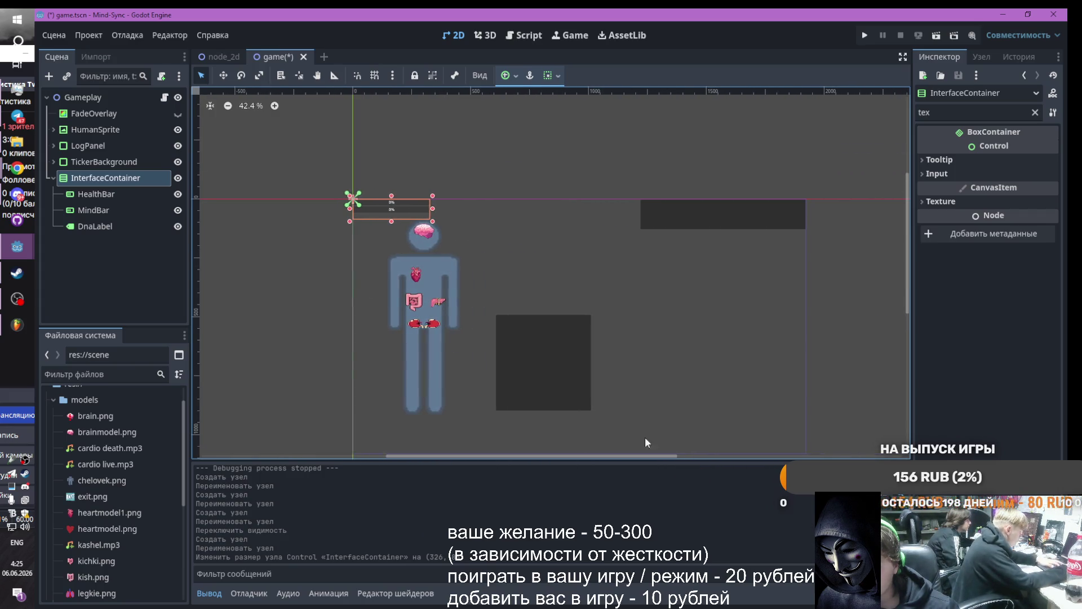
# Move InterfaceContainer onto the top of the dark log panel beside the figure
pyautogui.click(391, 204)
pyautogui.click(401, 210)
pyautogui.click(401, 210)
pyautogui.click(62, 177)
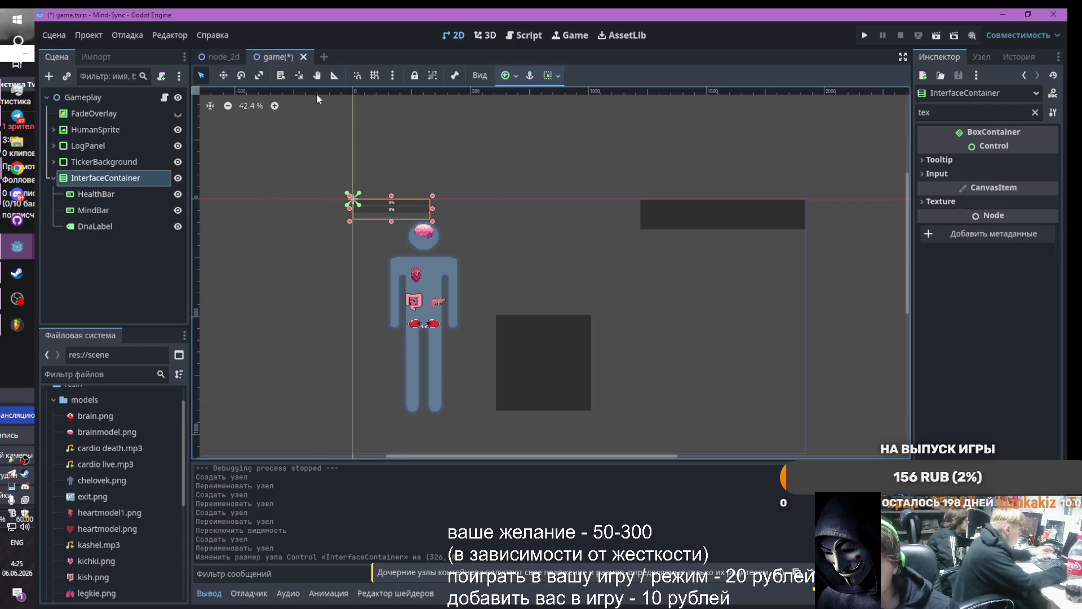
pyautogui.press('w')
pyautogui.moveTo(397, 209)
pyautogui.mouseDown()
pyautogui.moveTo(430, 206)
pyautogui.moveTo(780, 269)
pyautogui.moveTo(771, 242)
pyautogui.moveTo(613, 305)
pyautogui.moveTo(540, 305)
pyautogui.mouseUp()
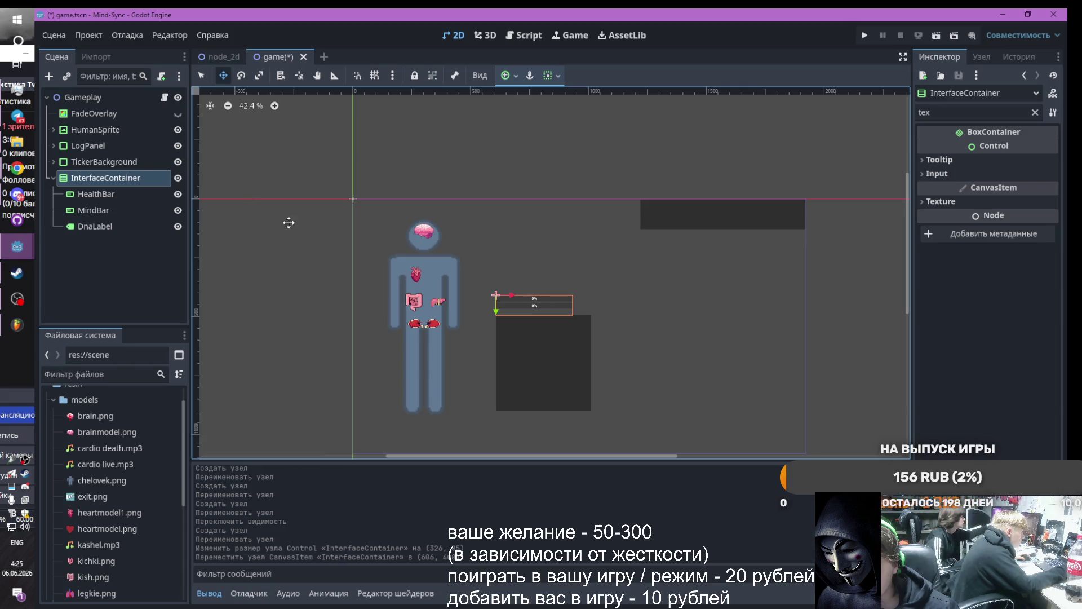
pyautogui.click(201, 75)
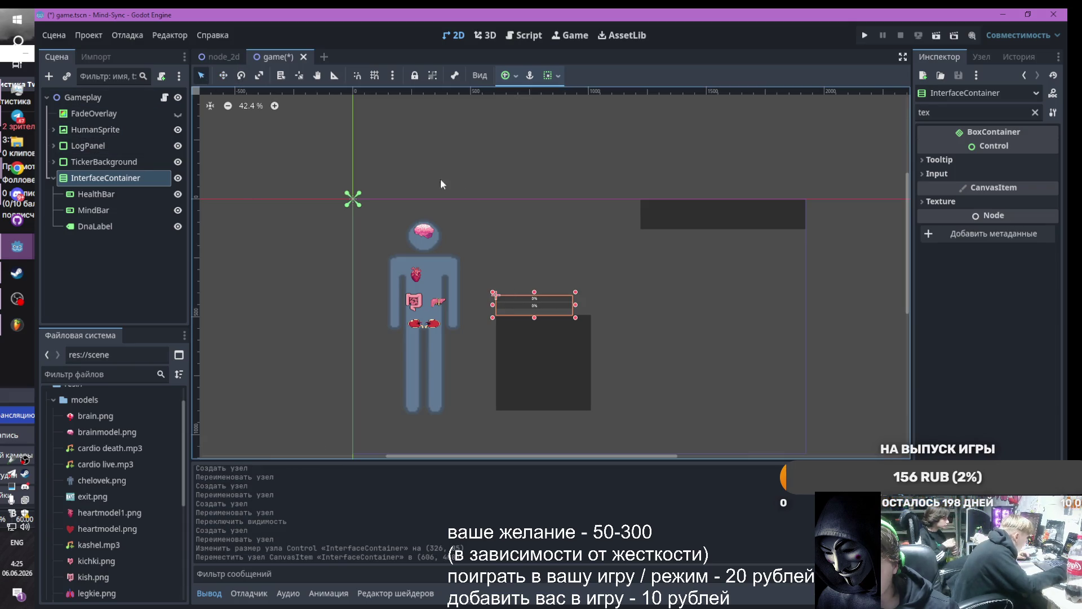
pyautogui.moveTo(573, 305); pyautogui.dragTo(593, 304)
pyautogui.scroll(1, 532, 454)
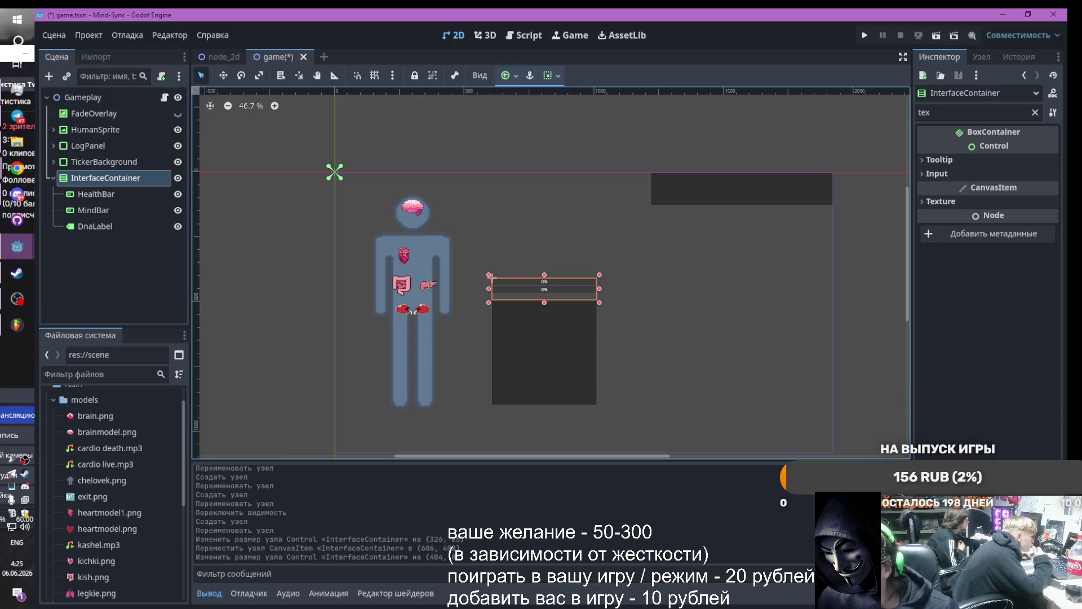
# Assign HealthBar, MindBar and DnaLabel to Gameplay's script fields, then run the project
pyautogui.click(96, 194)
pyautogui.click(1036, 112)
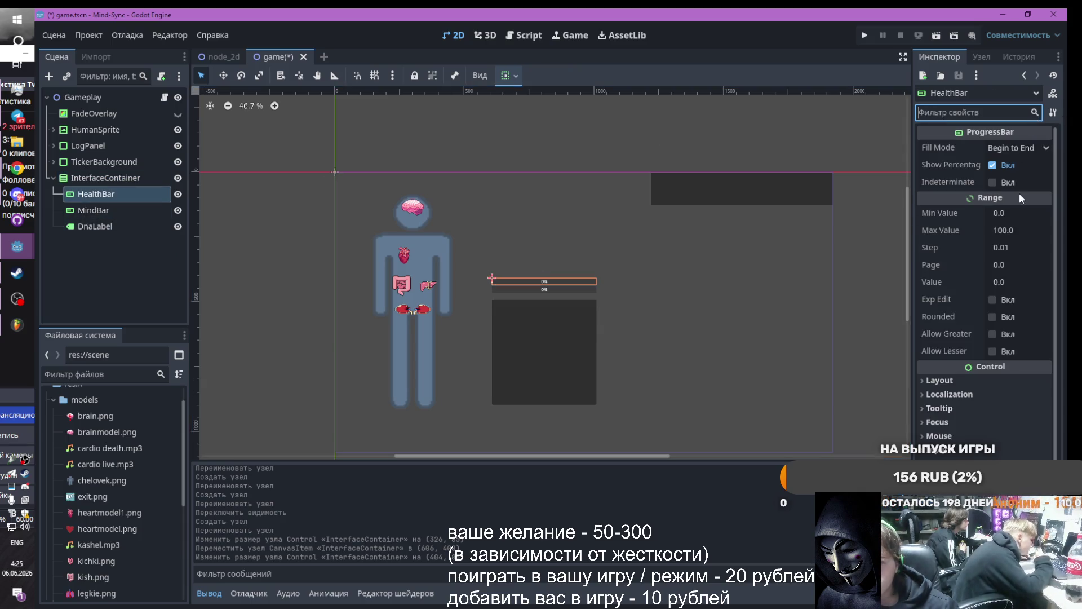
pyautogui.click(94, 210)
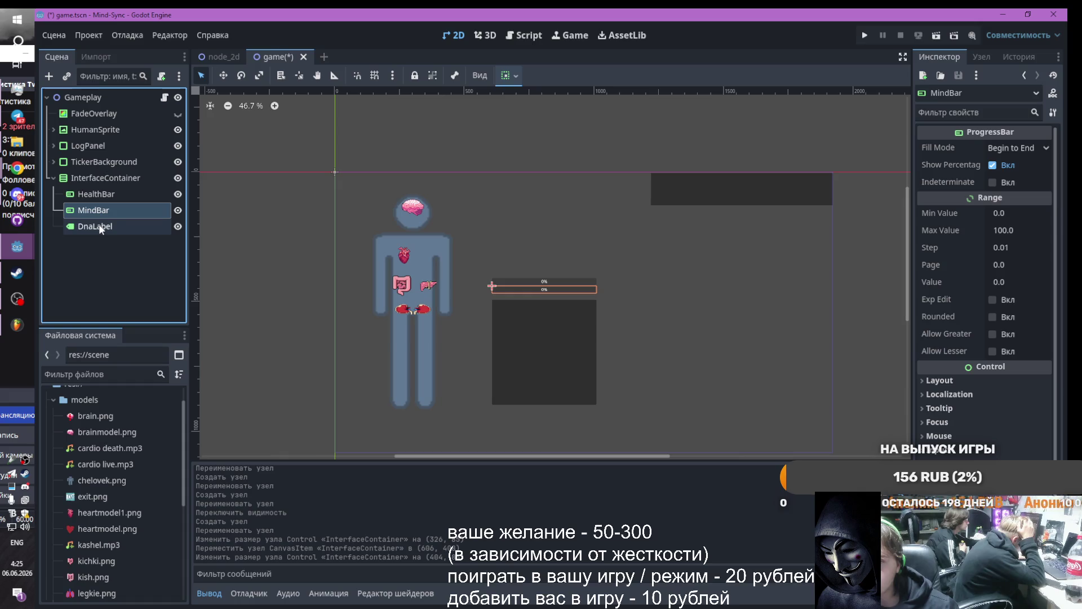
pyautogui.click(83, 96)
pyautogui.click(1016, 199)
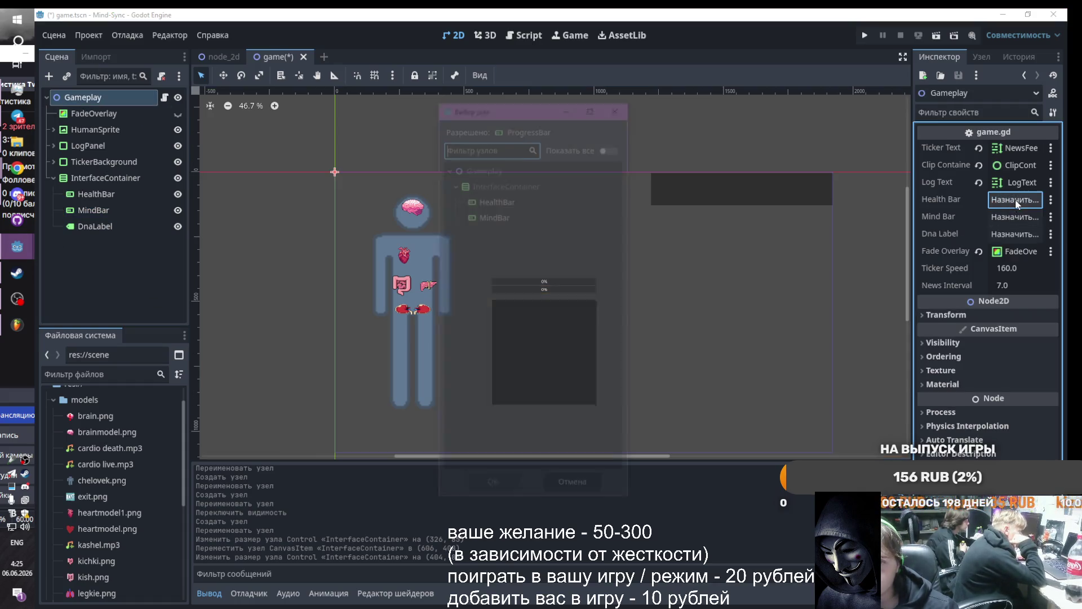
pyautogui.doubleClick(514, 201)
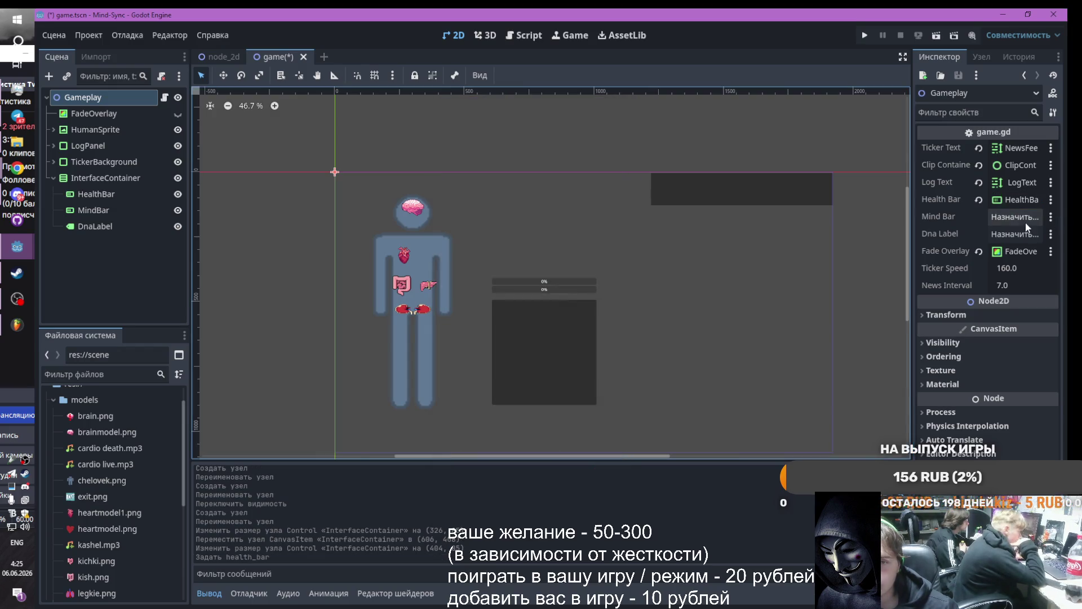
pyautogui.click(1016, 217)
pyautogui.doubleClick(533, 202)
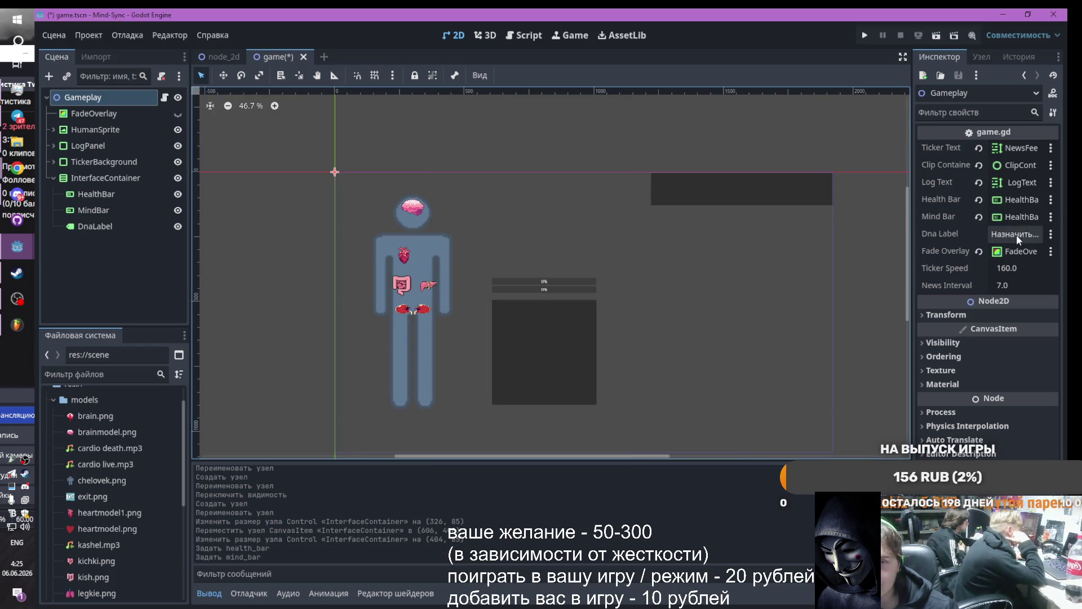
pyautogui.click(1014, 233)
pyautogui.doubleClick(527, 202)
pyautogui.click(864, 35)
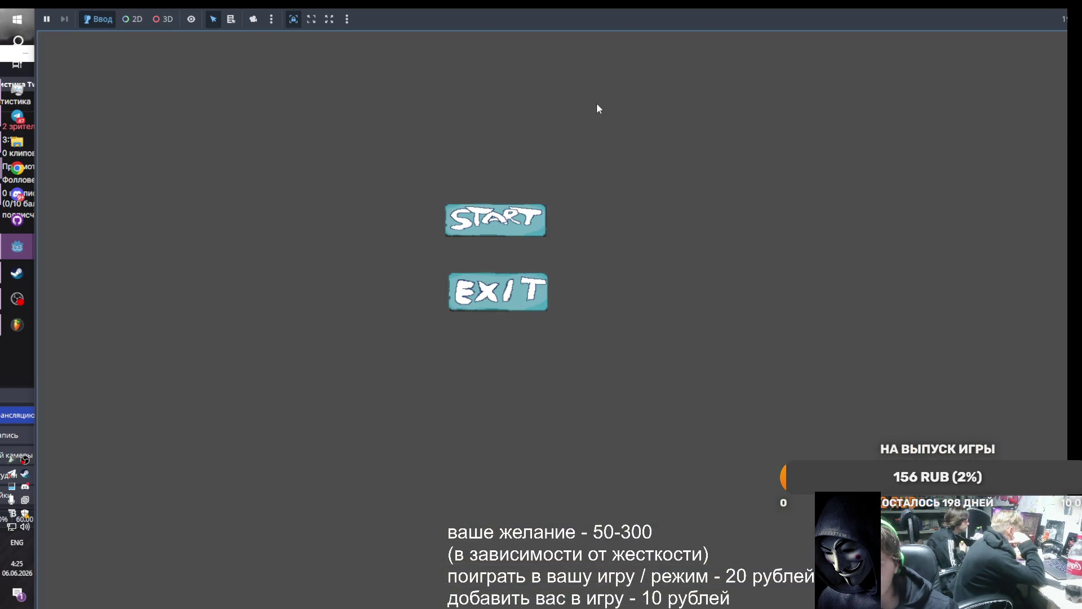
# Start the game and attack heart, kidneys, liver and repeatedly the intestine, reaching 133 PTS
pyautogui.click(497, 220)
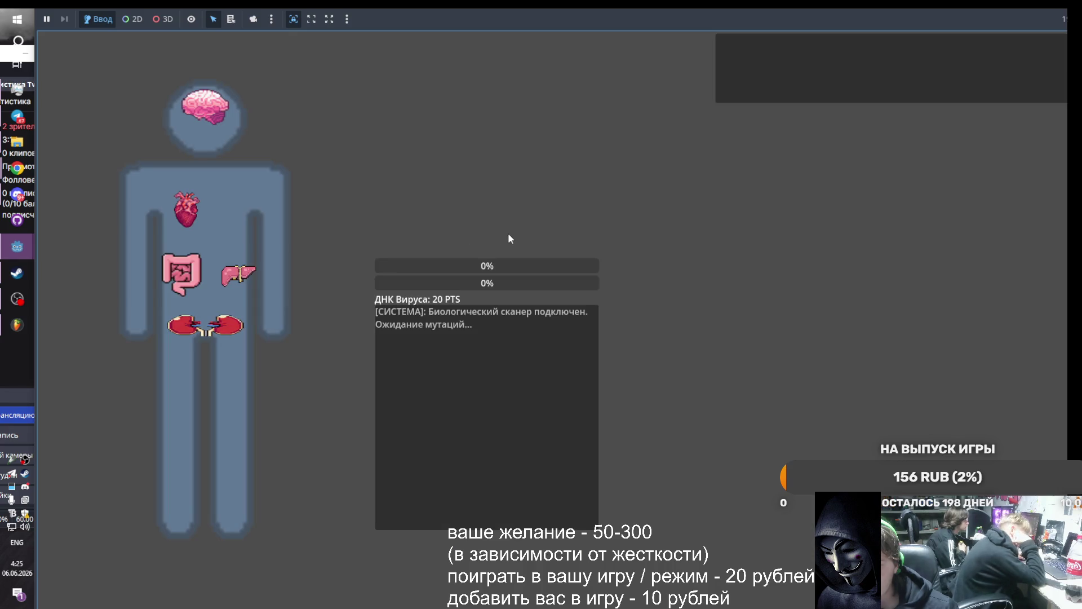
pyautogui.click(185, 212)
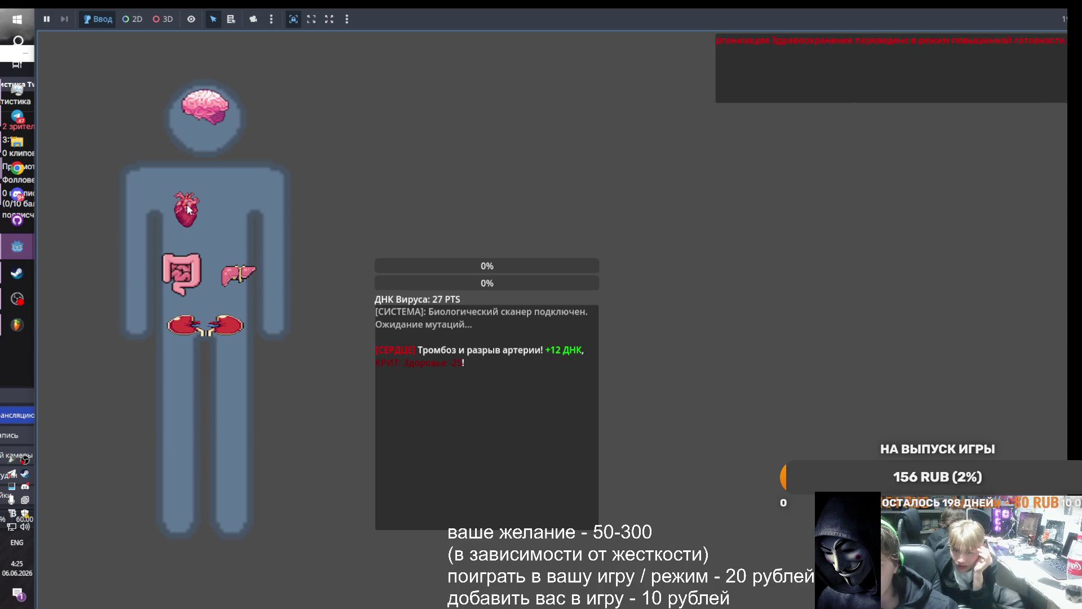
pyautogui.click(201, 329)
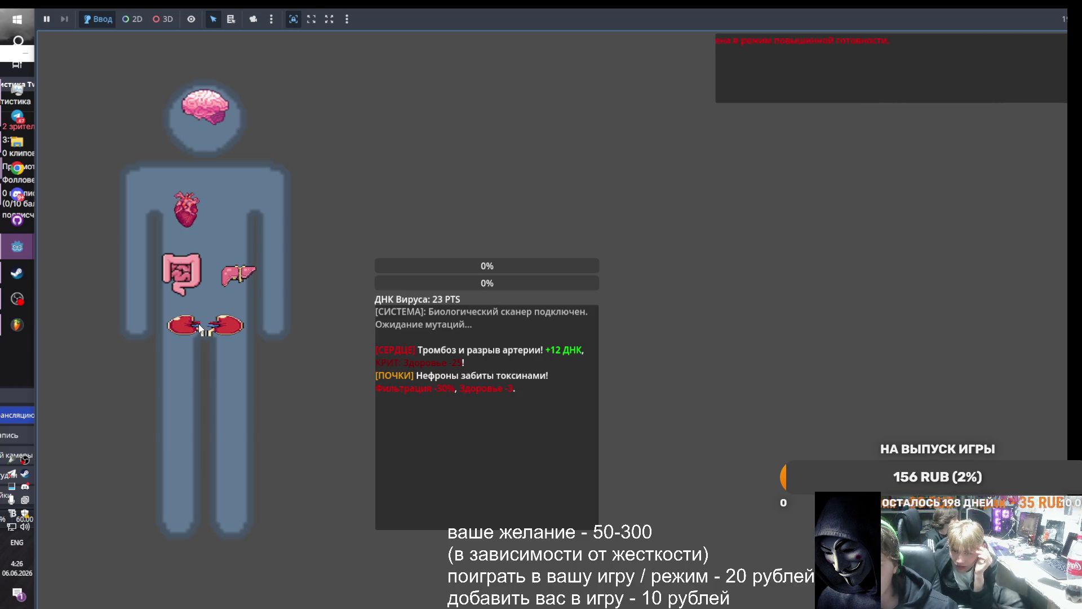
pyautogui.click(201, 327)
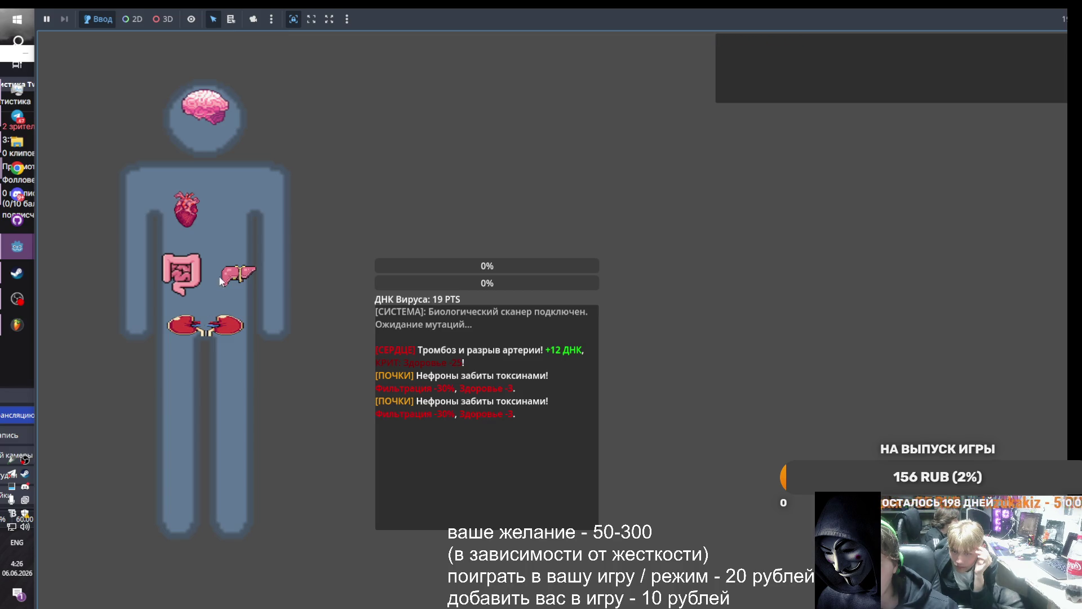
pyautogui.click(229, 276)
pyautogui.click(189, 265)
pyautogui.click(189, 264)
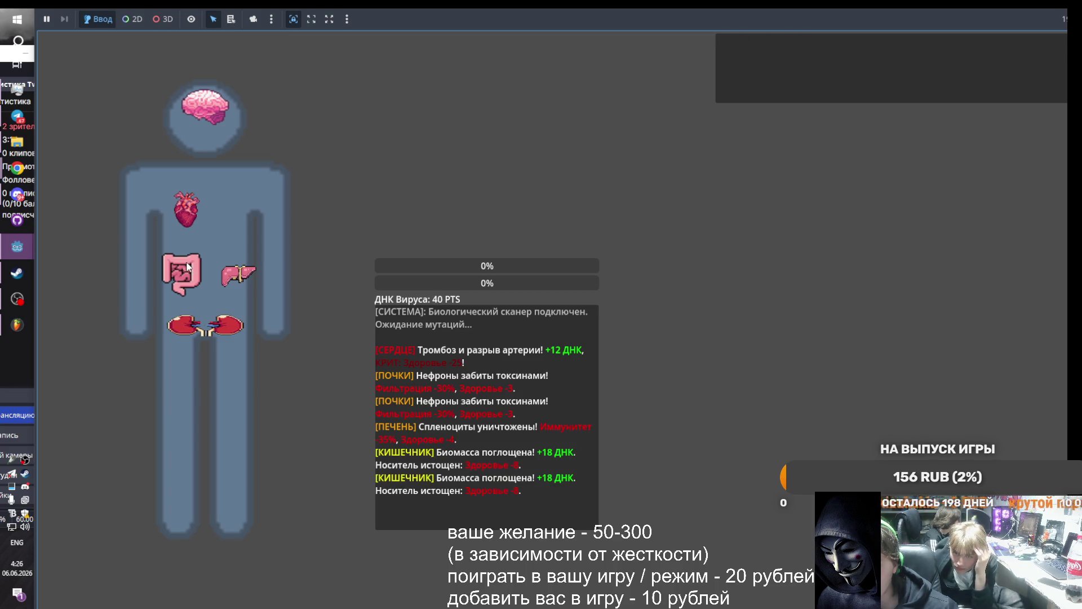
pyautogui.click(189, 263)
pyautogui.click(190, 263)
pyautogui.click(189, 264)
pyautogui.click(189, 263)
pyautogui.click(189, 263)
pyautogui.click(190, 264)
pyautogui.click(190, 263)
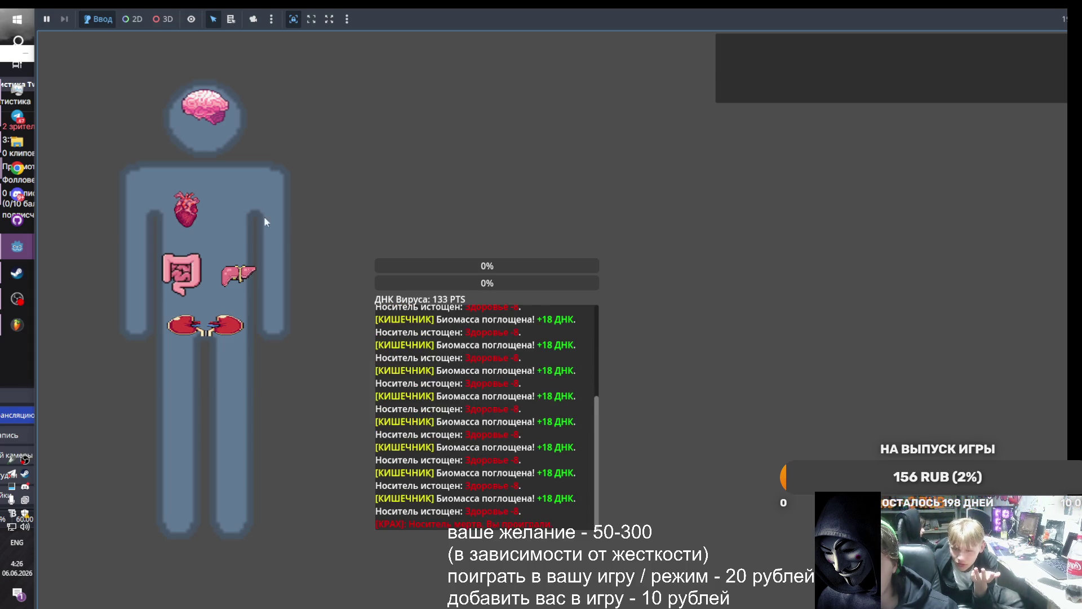
# Close the game and move InterfaceContainer directly below FadeOverlay in the Scene tree
pyautogui.moveTo(17, 247)
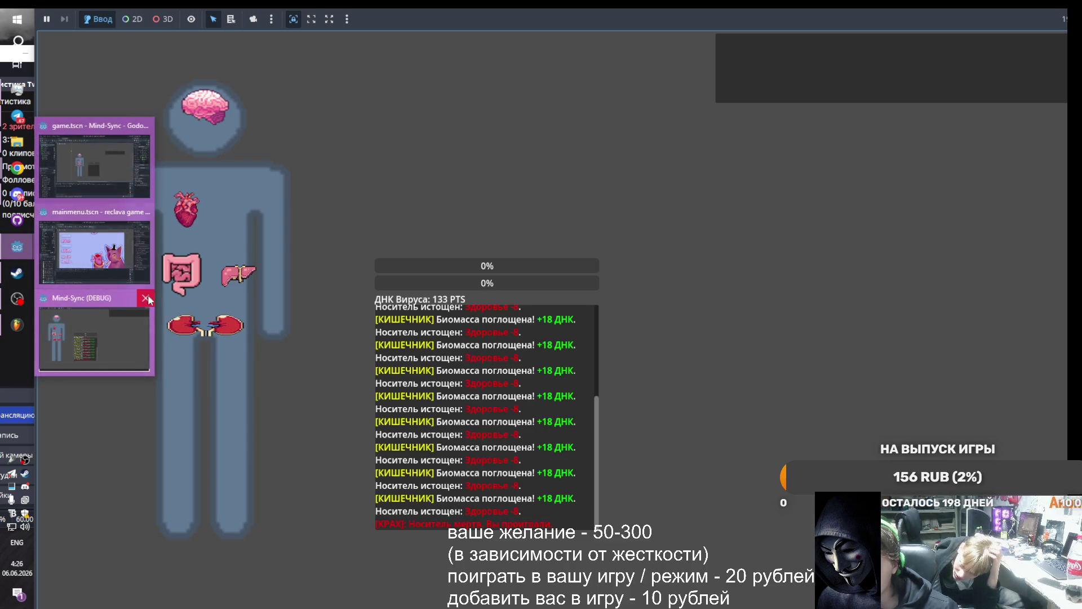
pyautogui.click(149, 300)
pyautogui.click(62, 179)
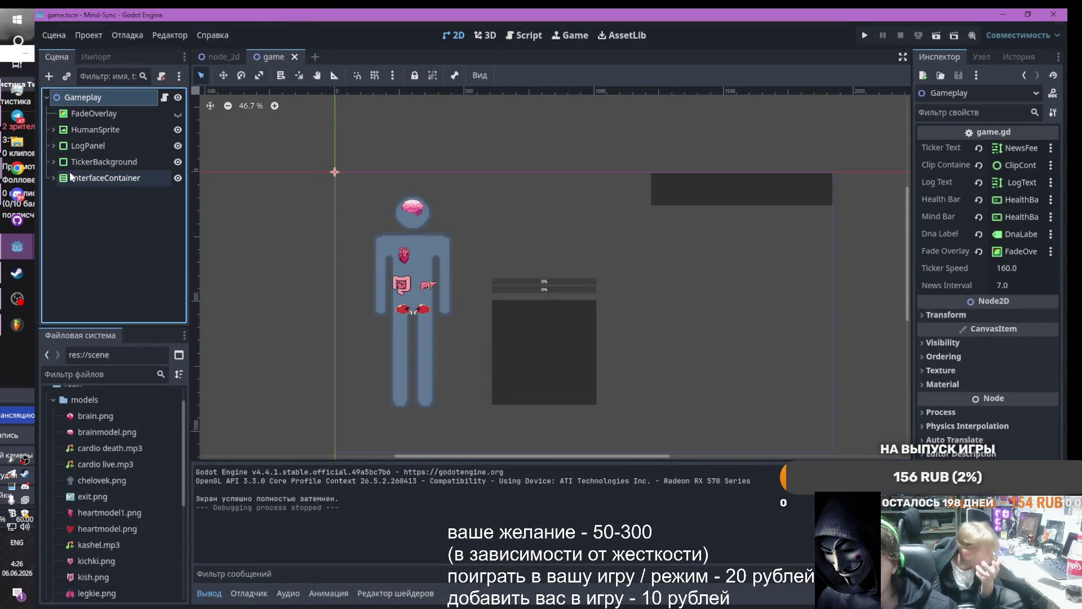
pyautogui.moveTo(79, 180); pyautogui.dragTo(83, 122)
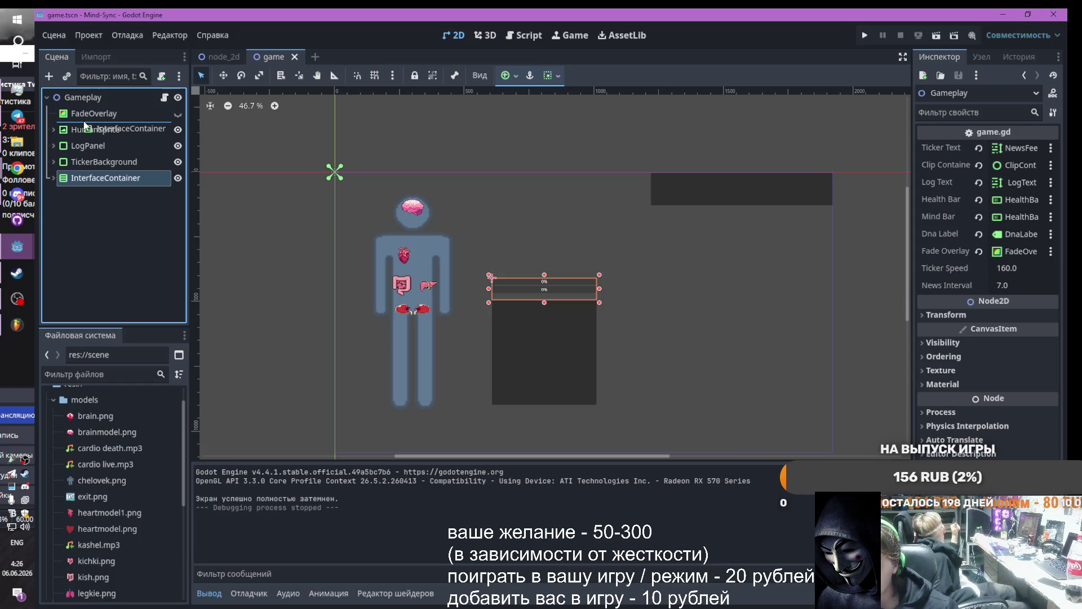
# Relaunch the game, start it and attack the intestine, then return to the editor
pyautogui.click(864, 34)
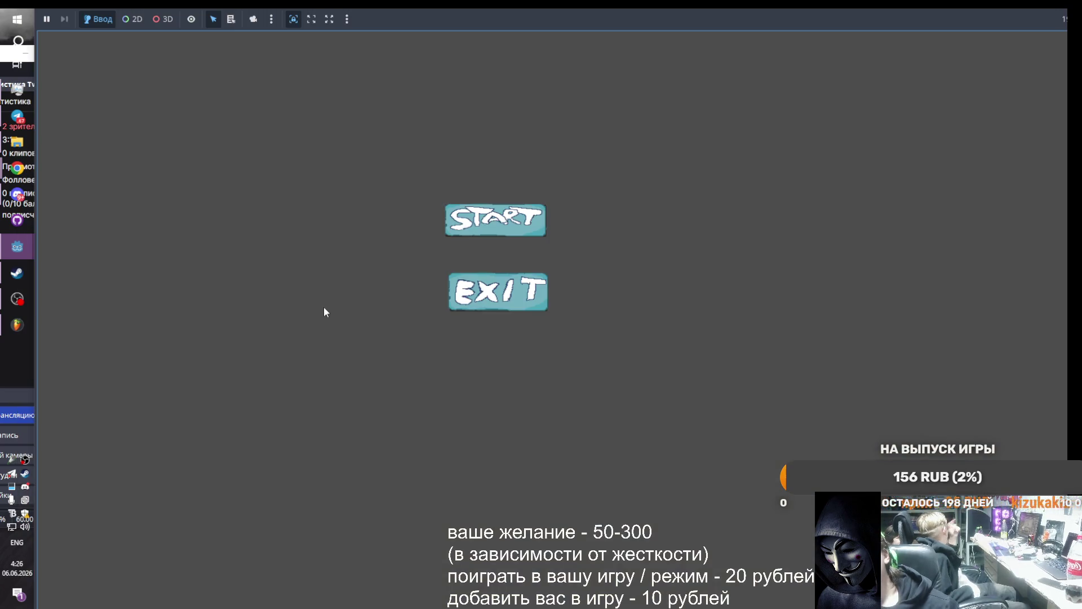
pyautogui.click(493, 225)
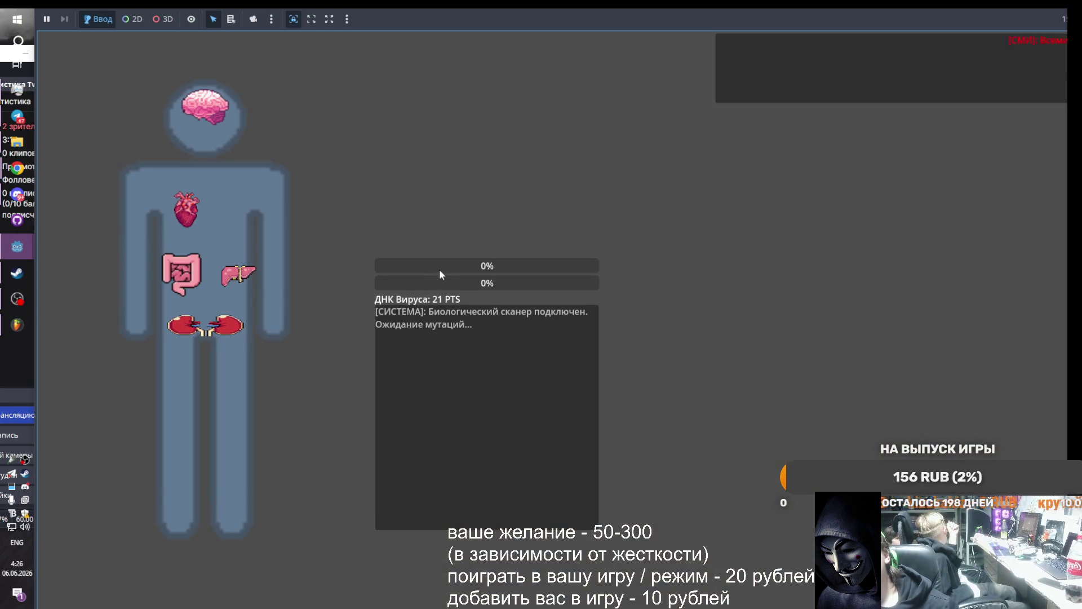
pyautogui.click(194, 270)
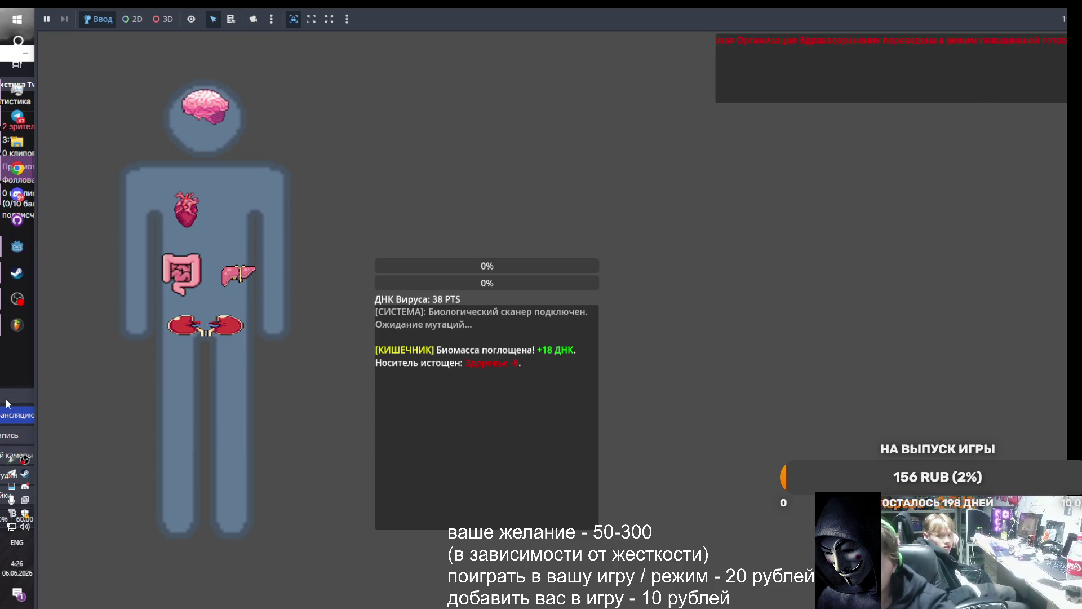
pyautogui.hotkey('alt', 'shift')
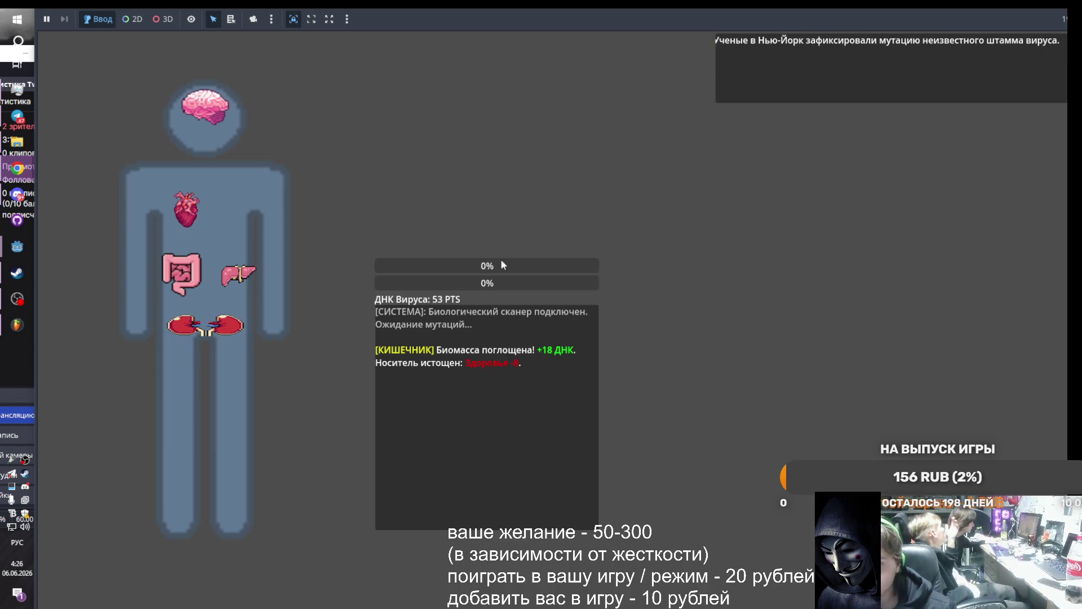
pyautogui.moveTo(31, 270)
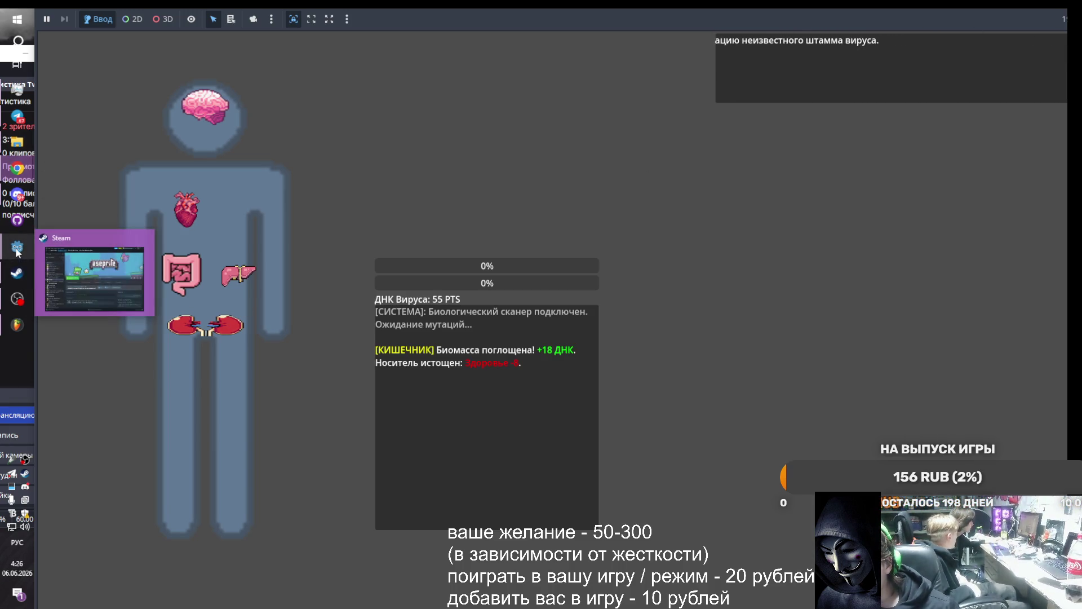
pyautogui.moveTo(17, 246)
pyautogui.click(82, 300)
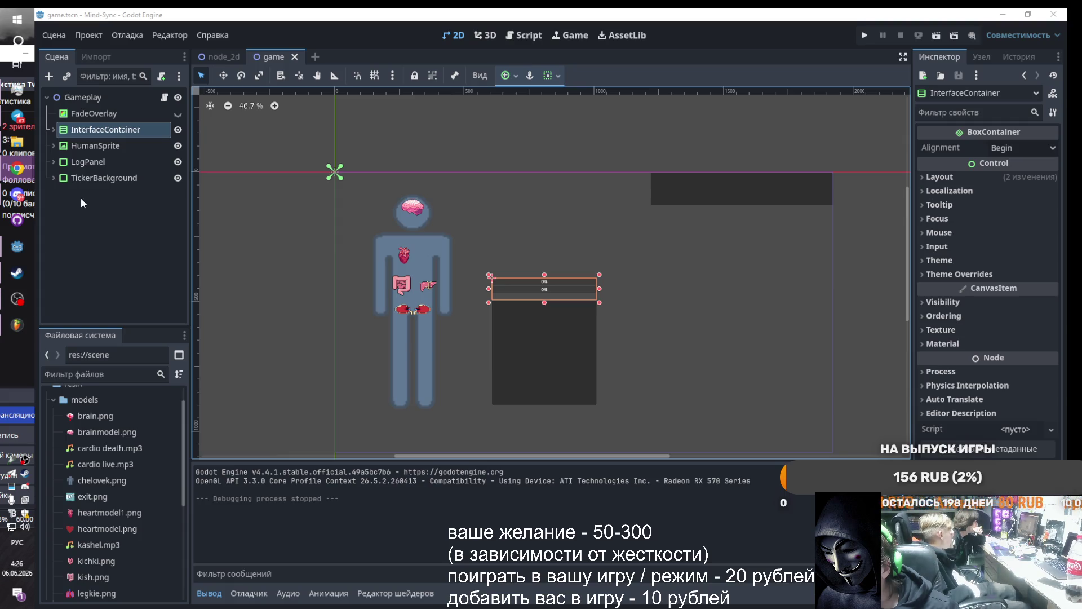
# Set HealthBar's Range Step to 1
pyautogui.click(96, 145)
pyautogui.click(52, 131)
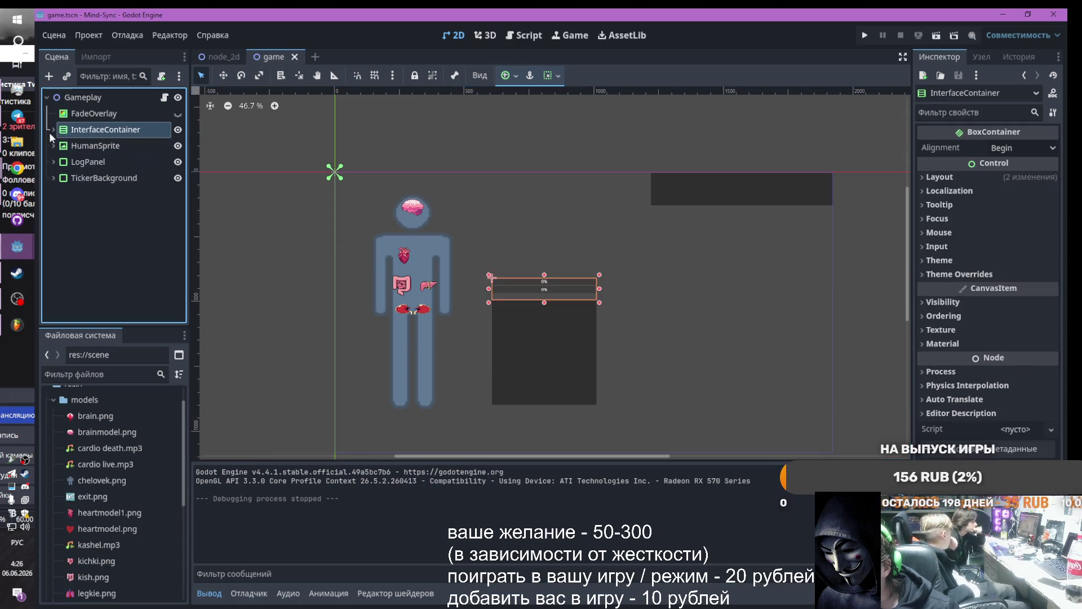
pyautogui.click(49, 132)
pyautogui.click(101, 146)
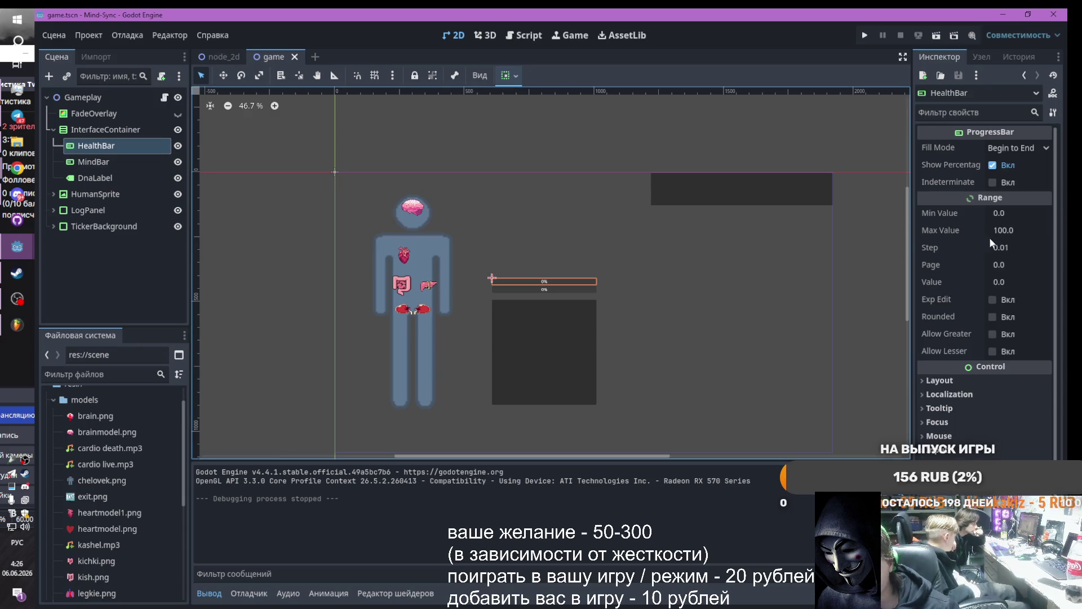
pyautogui.click(1023, 247)
pyautogui.press('BackSpace')
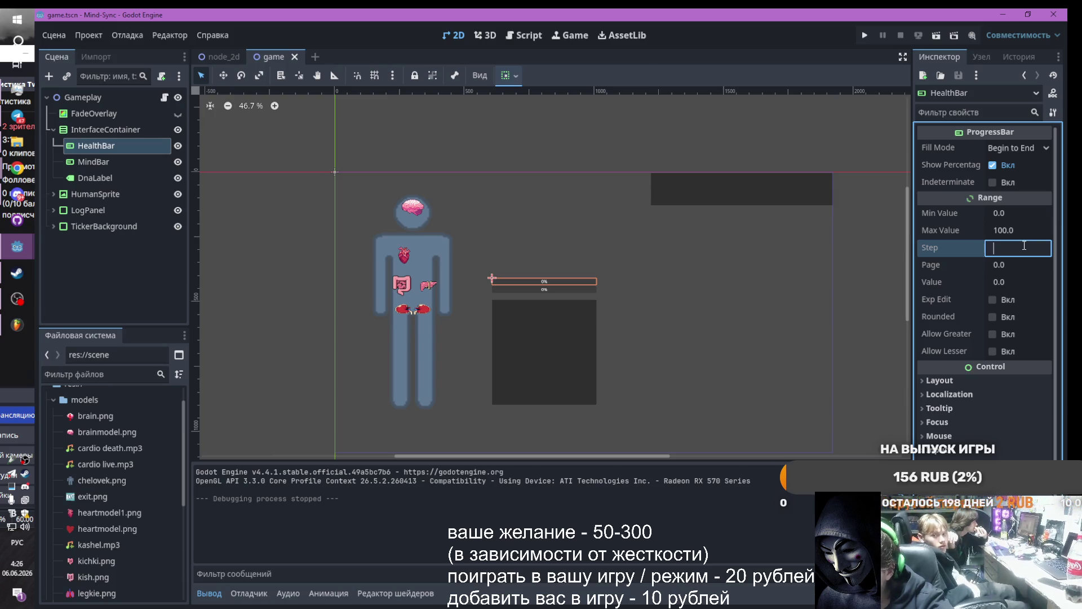
pyautogui.write('1')
pyautogui.press('Return')
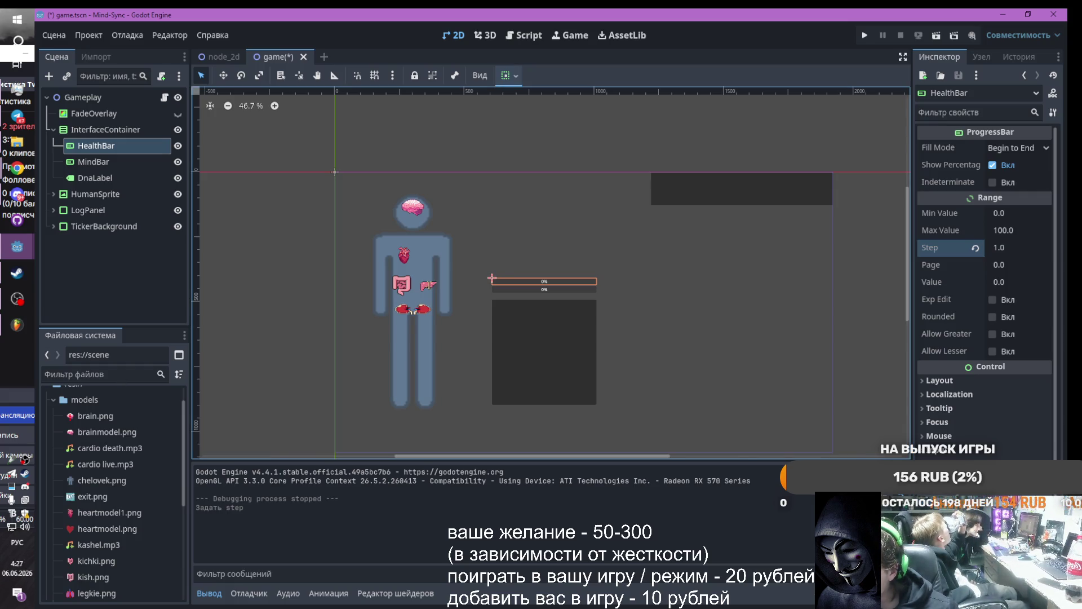
# Show game.gd in the script editor and select all its code
pyautogui.click(525, 35)
pyautogui.hotkey('ctrl', 'a')
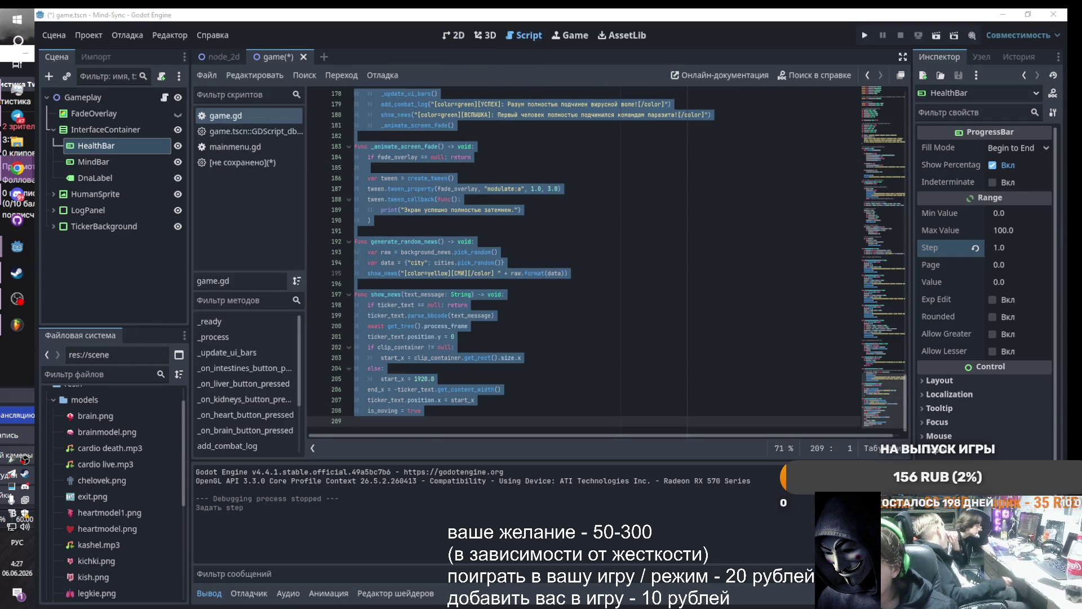
pyautogui.hotkey('alt', 'shift')
pyautogui.hotkey('alt', 'shift')
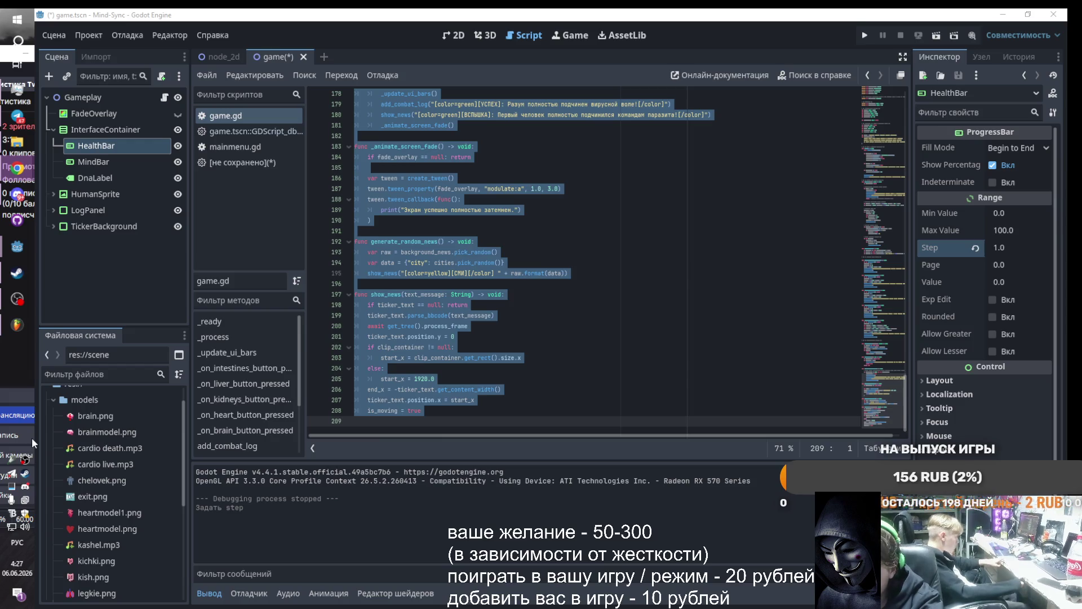
pyautogui.click(982, 56)
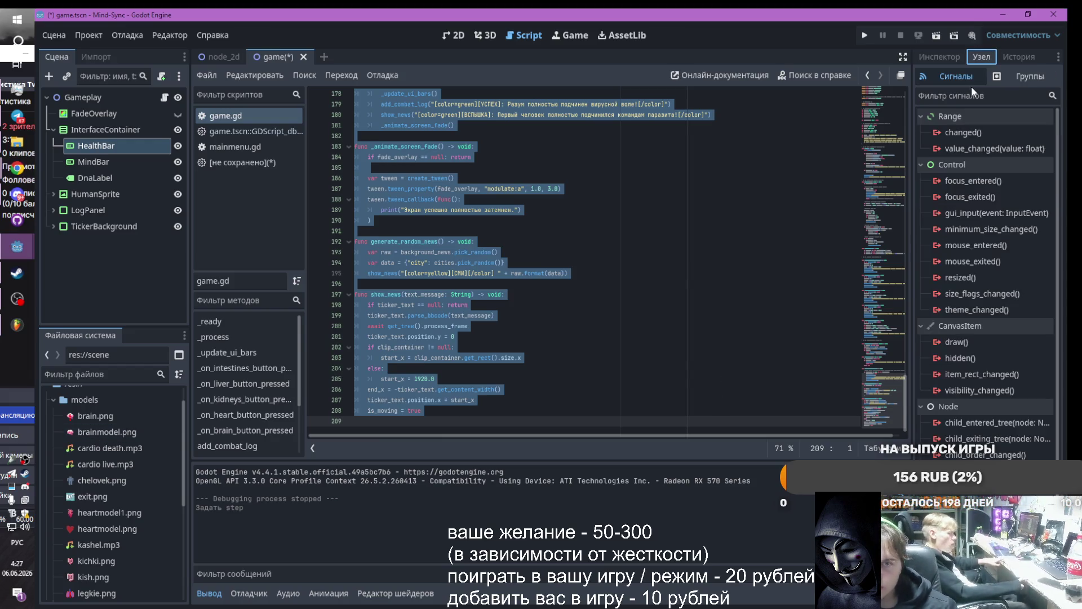
pyautogui.click(938, 57)
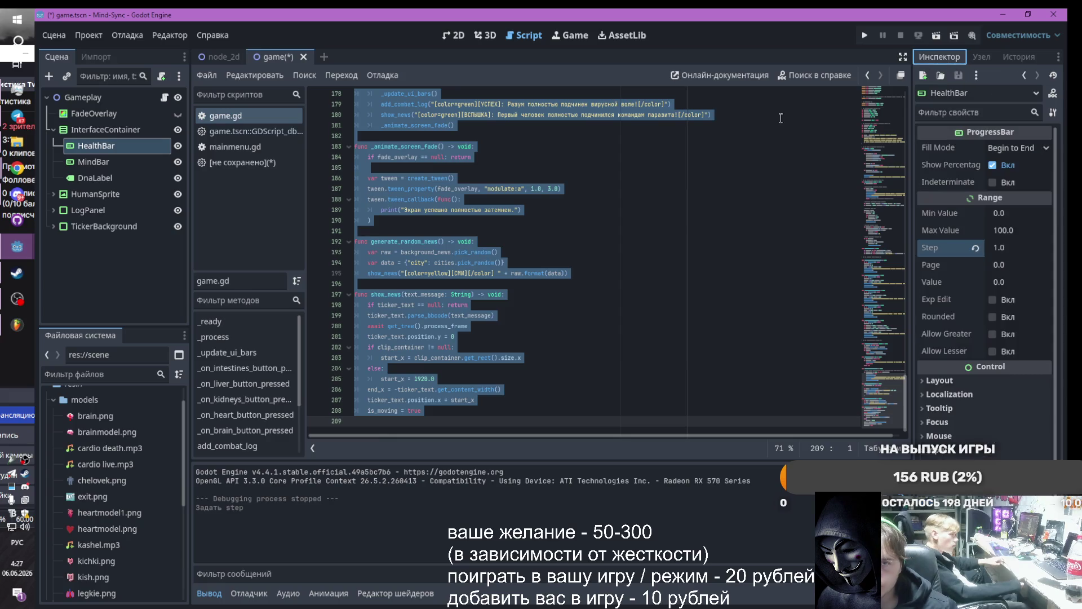
# Run the game, start it and click the kidneys twice to test DNA spending
pyautogui.click(863, 36)
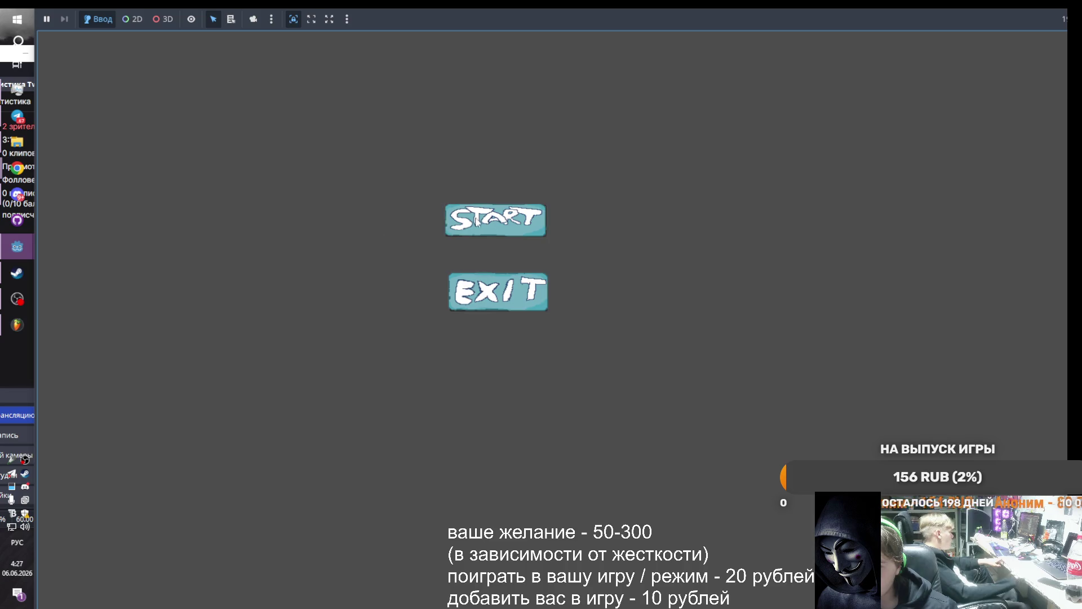
pyautogui.click(479, 220)
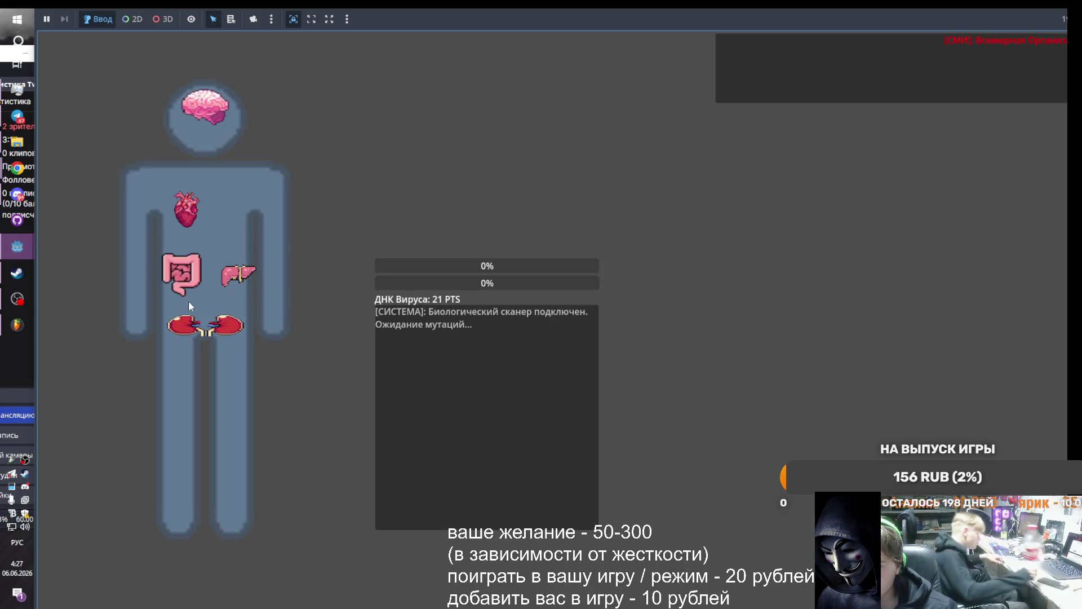
pyautogui.click(200, 326)
pyautogui.click(200, 326)
pyautogui.click(200, 326)
pyautogui.click(200, 326)
pyautogui.click(200, 326)
pyautogui.moveTo(17, 246)
pyautogui.click(113, 265)
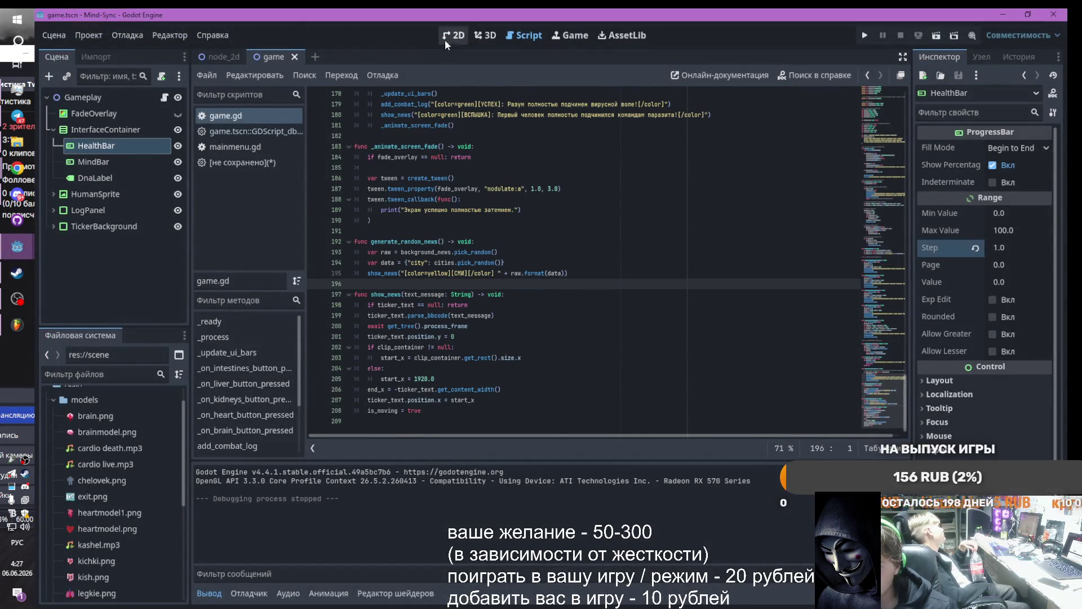
# Rerun the game and click the heart twice, logging +12 ДНК thrombosis hits
pyautogui.click(451, 36)
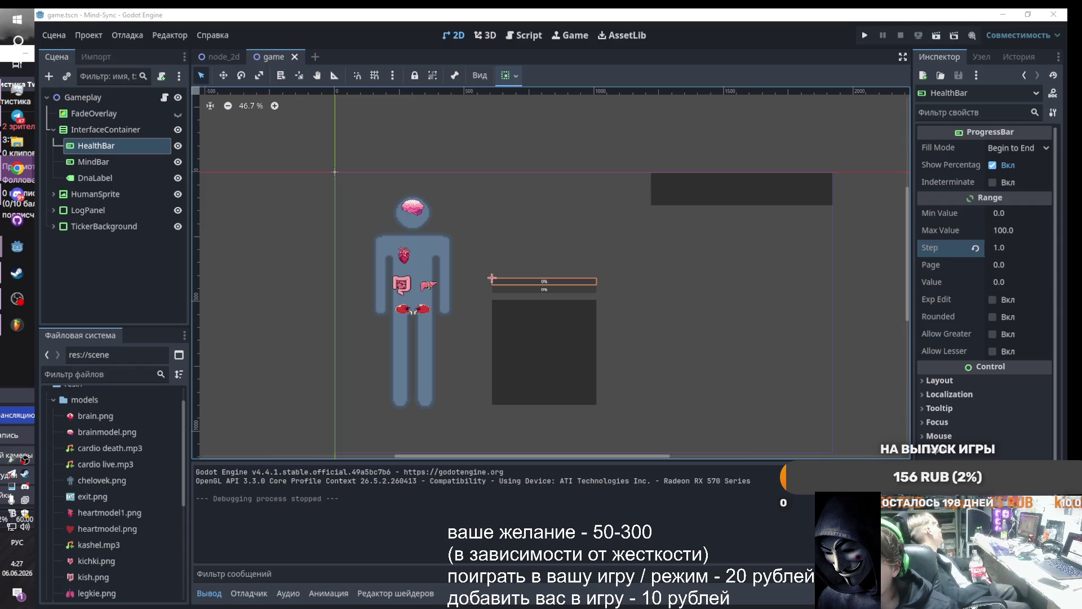
pyautogui.click(524, 35)
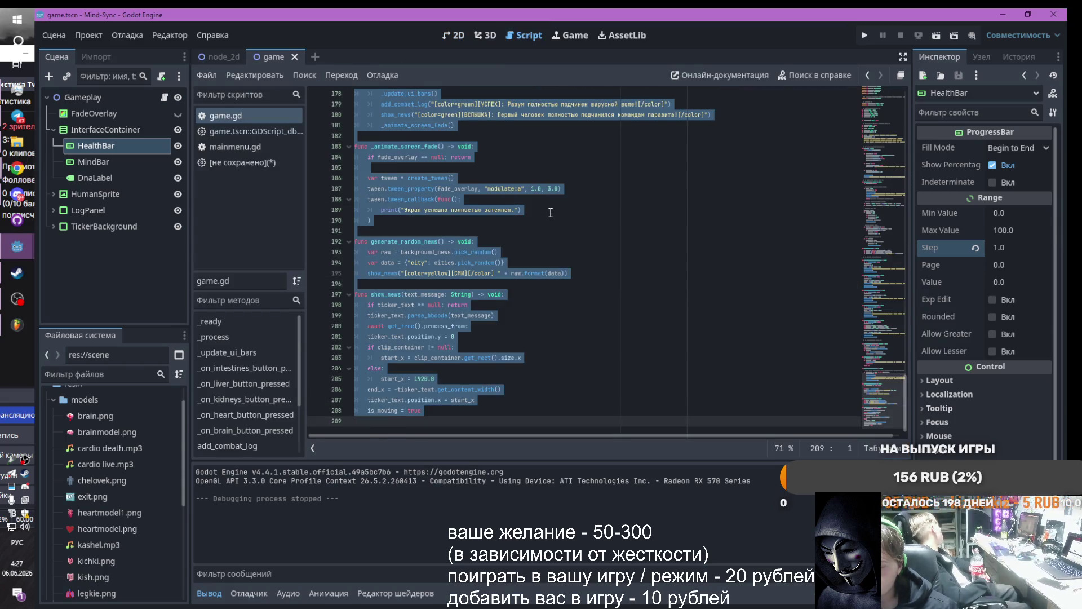
pyautogui.click(865, 35)
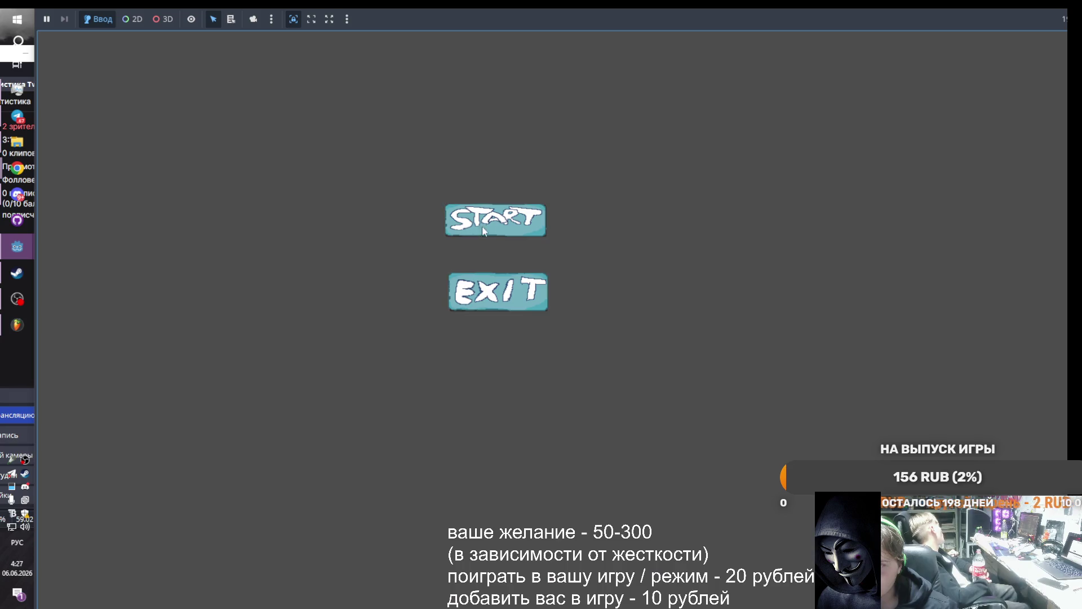
pyautogui.click(488, 220)
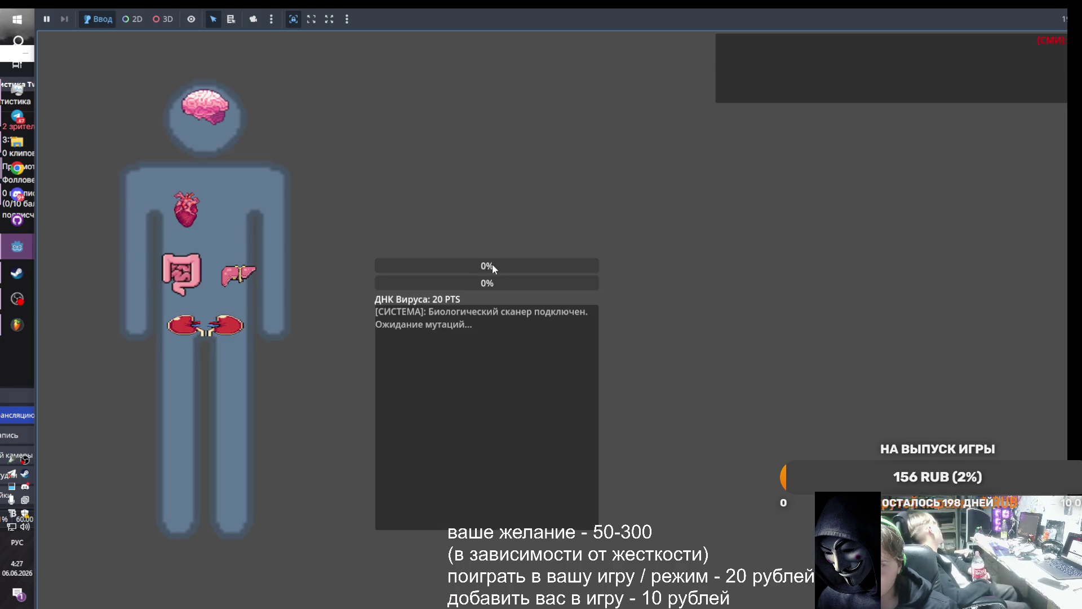
pyautogui.click(180, 210)
pyautogui.click(180, 210)
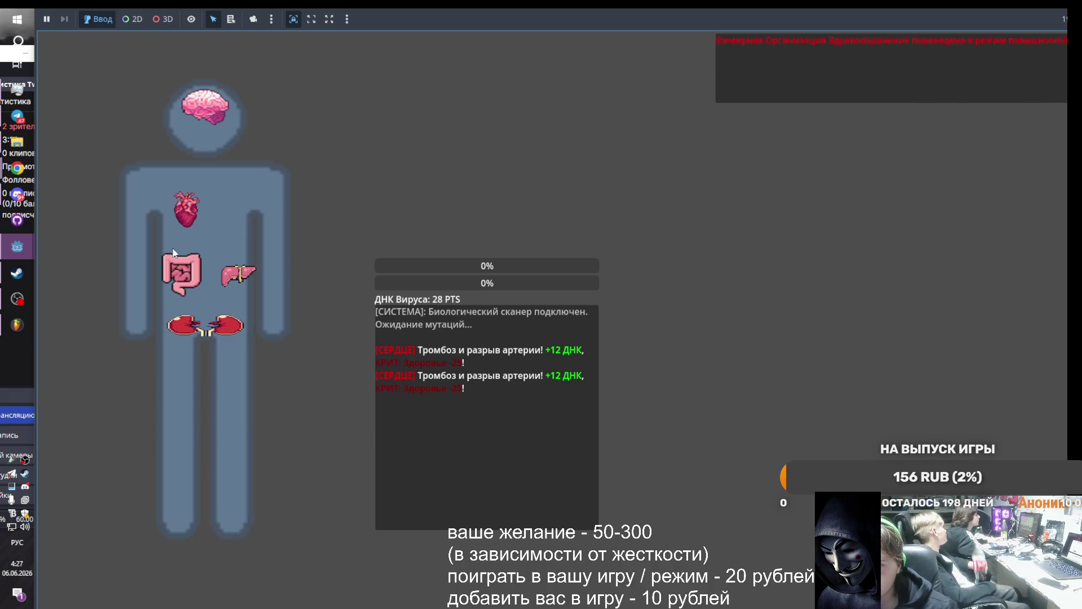
pyautogui.moveTo(7, 245)
pyautogui.click(126, 284)
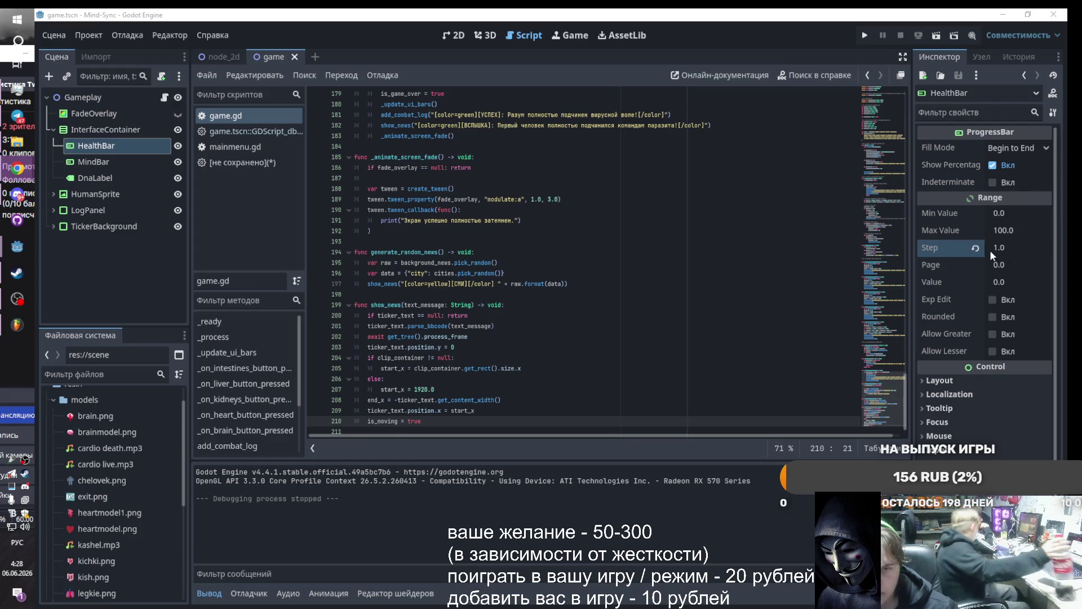
# Set both HealthBar and MindBar Value to 100
pyautogui.click(1013, 276)
pyautogui.write('100')
pyautogui.press('Return')
pyautogui.click(94, 161)
pyautogui.click(1018, 283)
pyautogui.write('10')
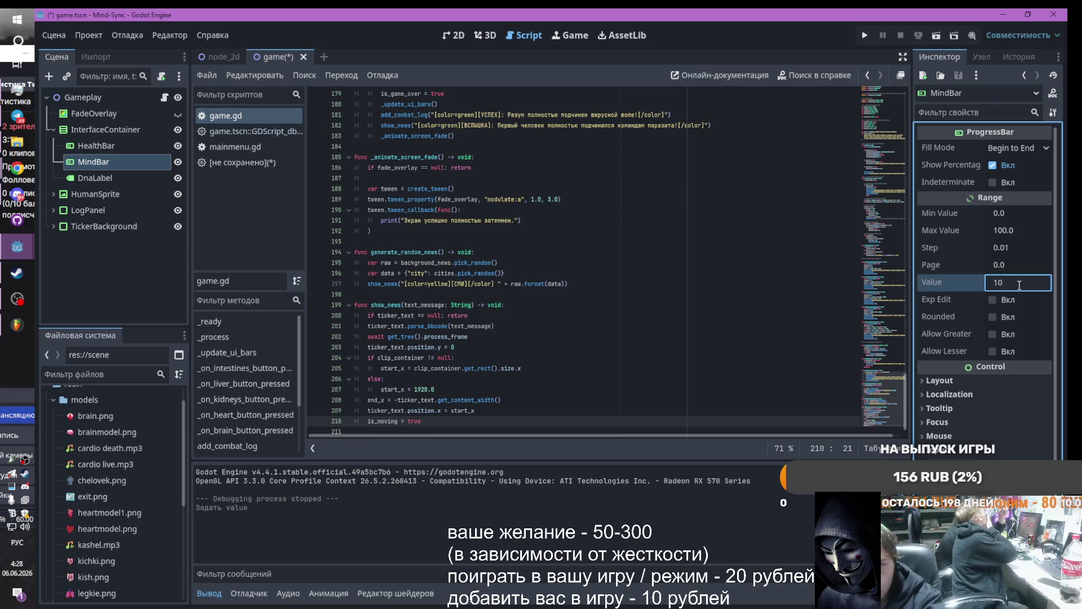
pyautogui.write('90')
pyautogui.press('Return')
# Run the game, start it and trigger the heart mutation to check the bars
pyautogui.click(863, 36)
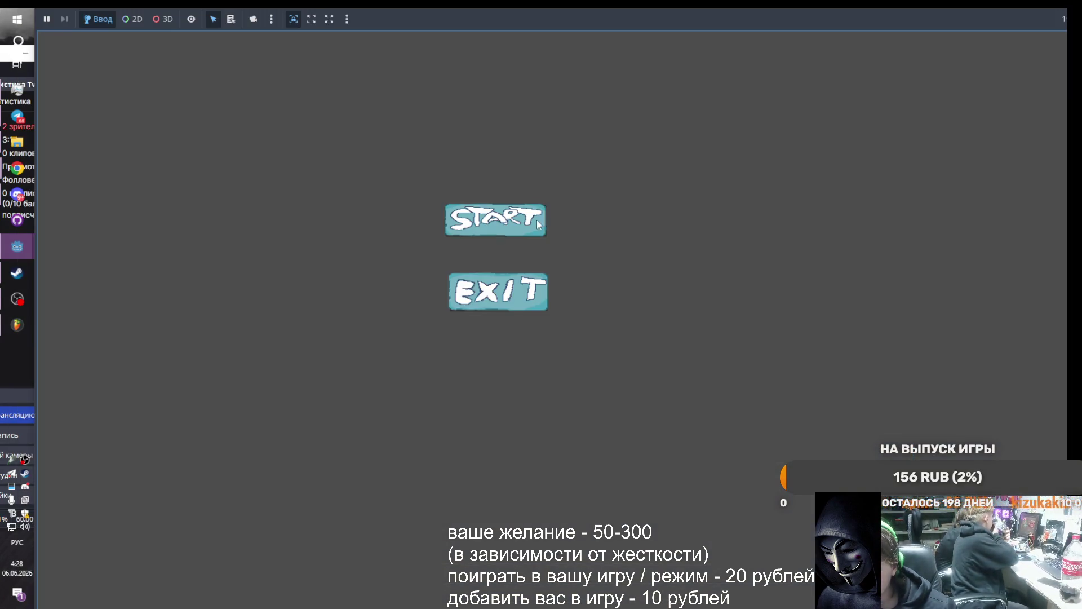
pyautogui.click(536, 218)
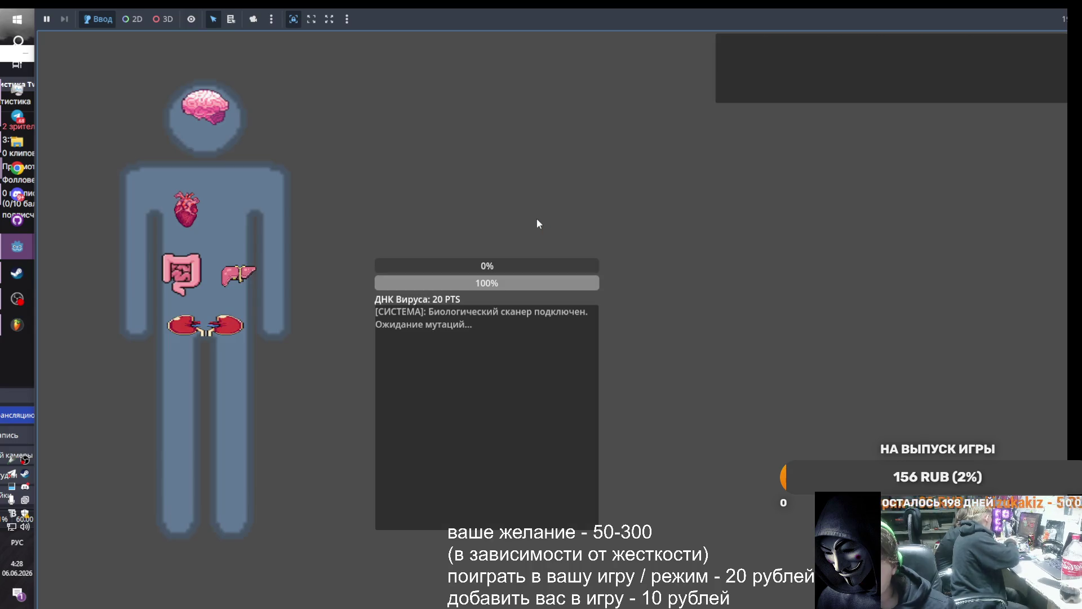
pyautogui.click(183, 219)
pyautogui.moveTo(17, 247)
pyautogui.click(146, 298)
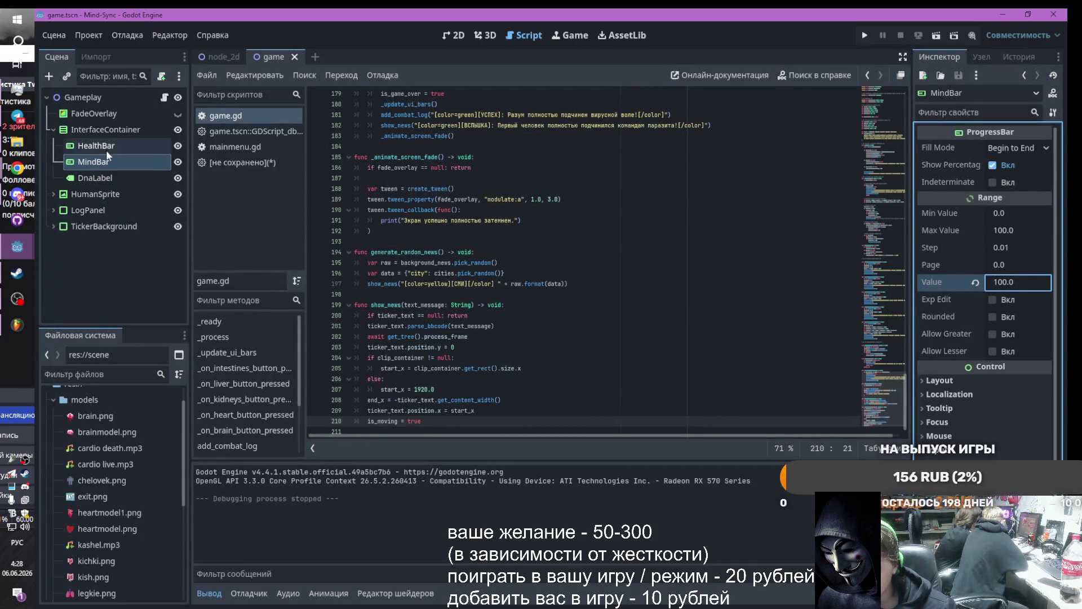
# Save and rerun the game, start it and trigger the heart mutation again
pyautogui.click(97, 146)
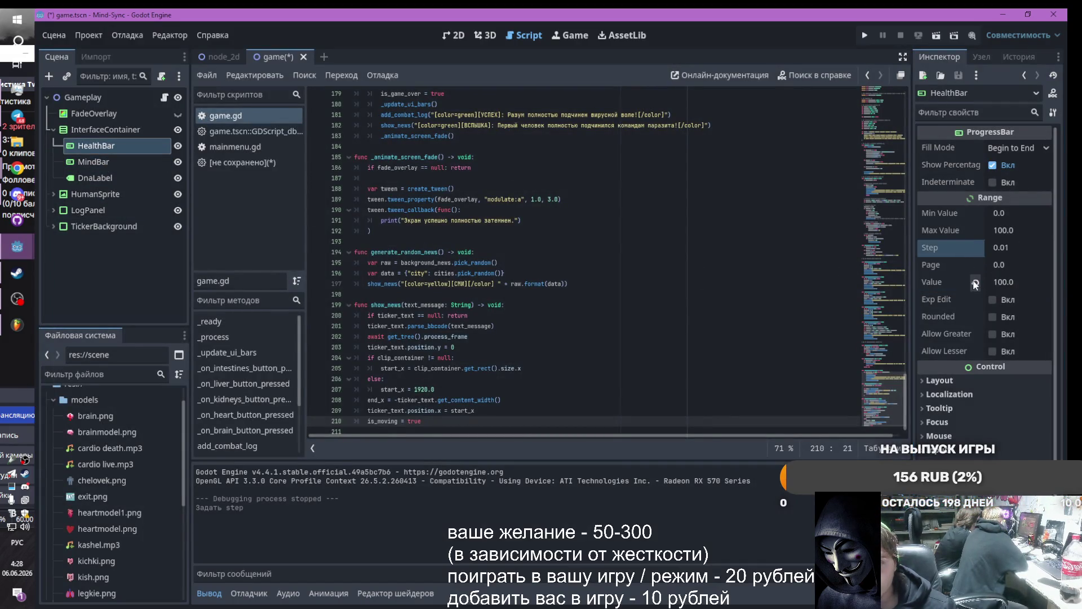
pyautogui.click(865, 36)
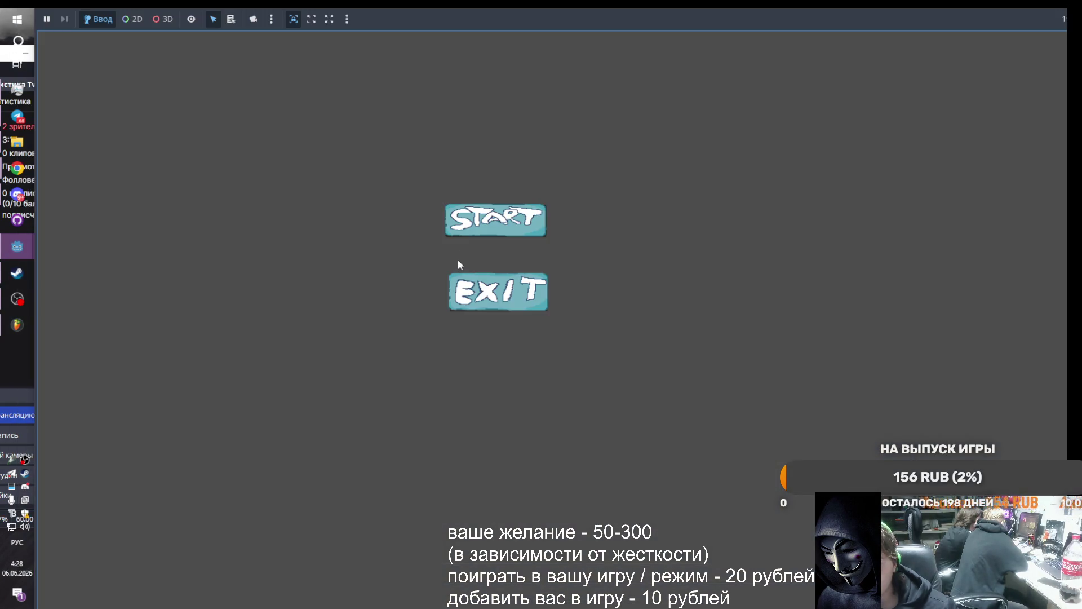
pyautogui.click(477, 227)
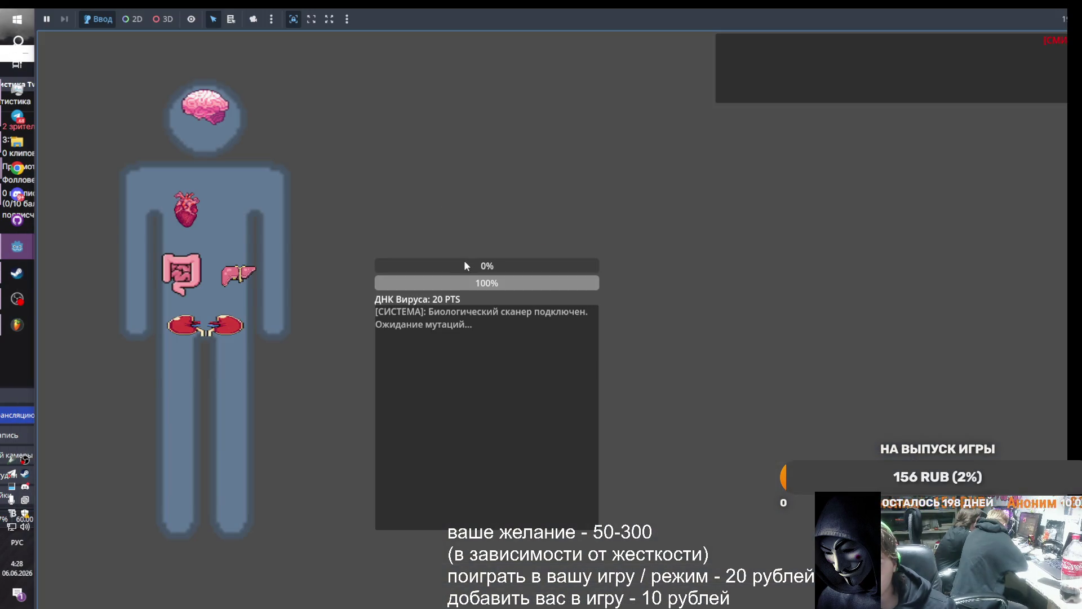
pyautogui.click(186, 211)
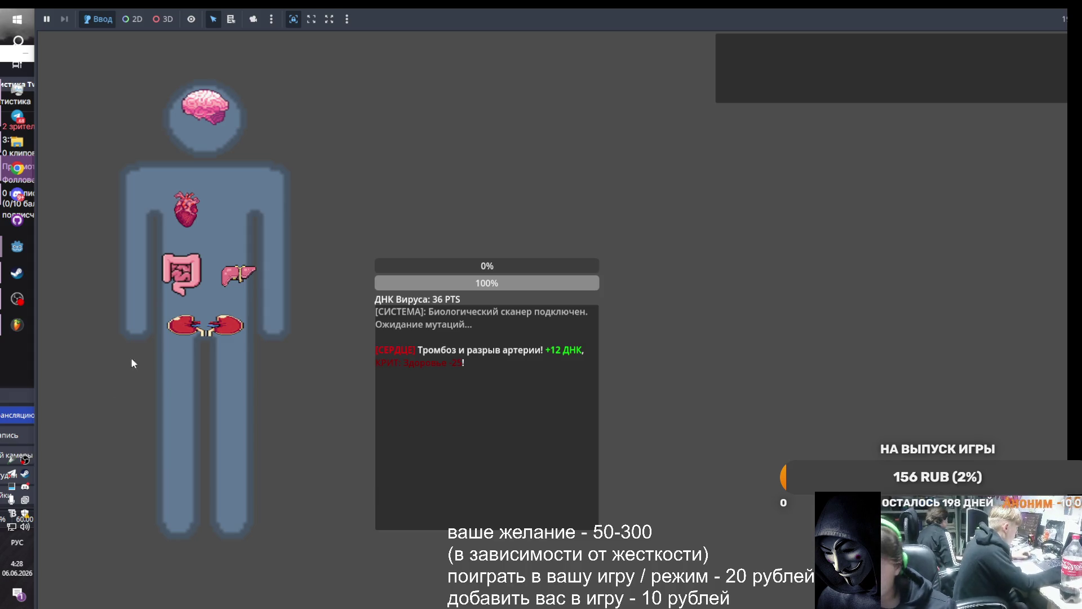
pyautogui.moveTo(17, 246)
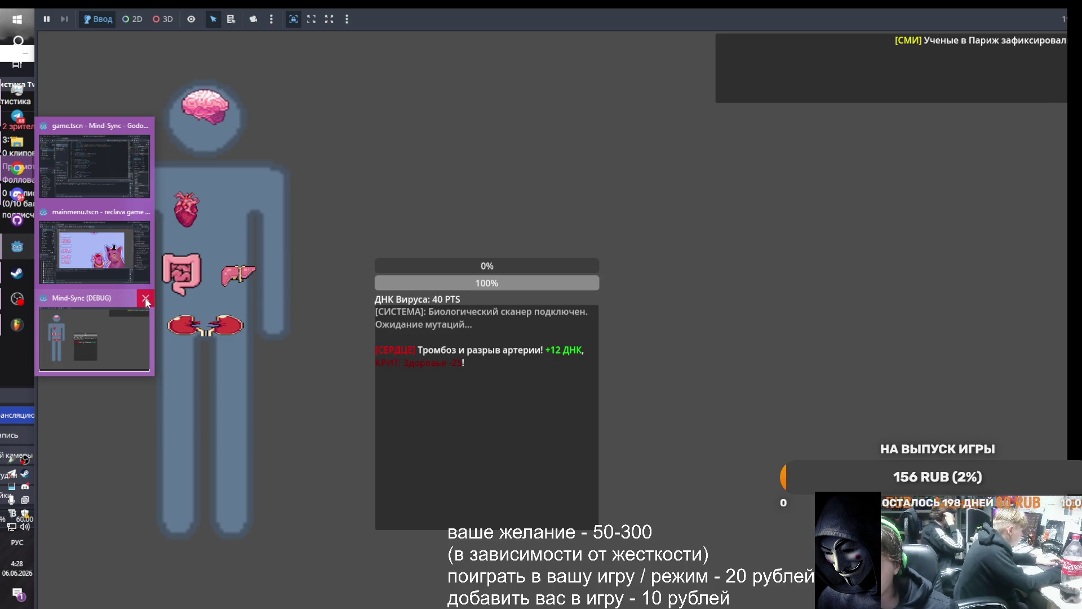
# Close the test game and filter the Inspector to HealthBar's Show Percentage property
pyautogui.click(145, 299)
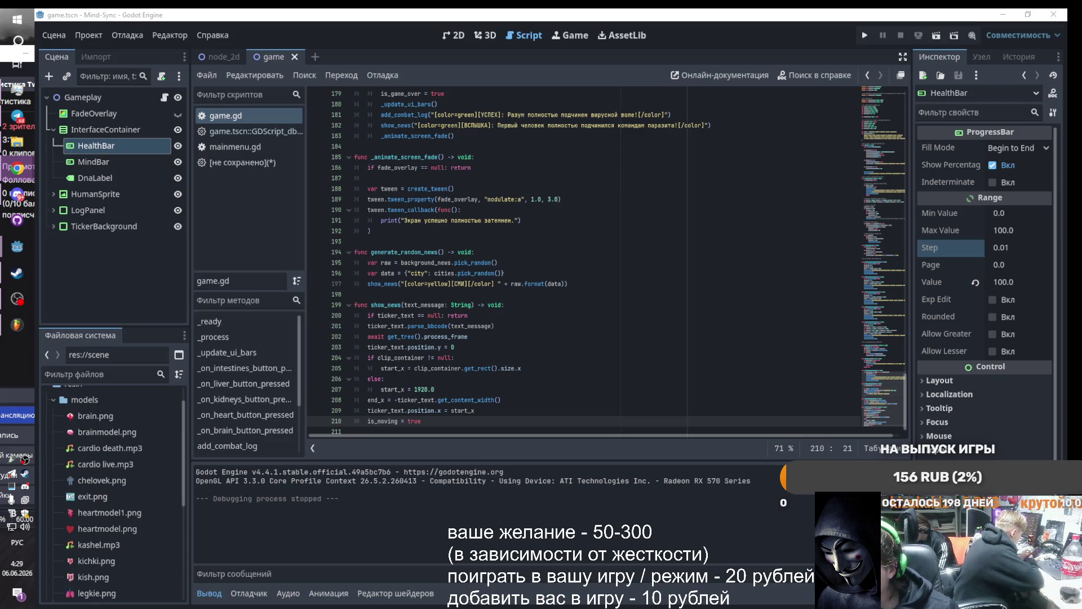
pyautogui.click(975, 113)
pyautogui.write('Show Percentage')
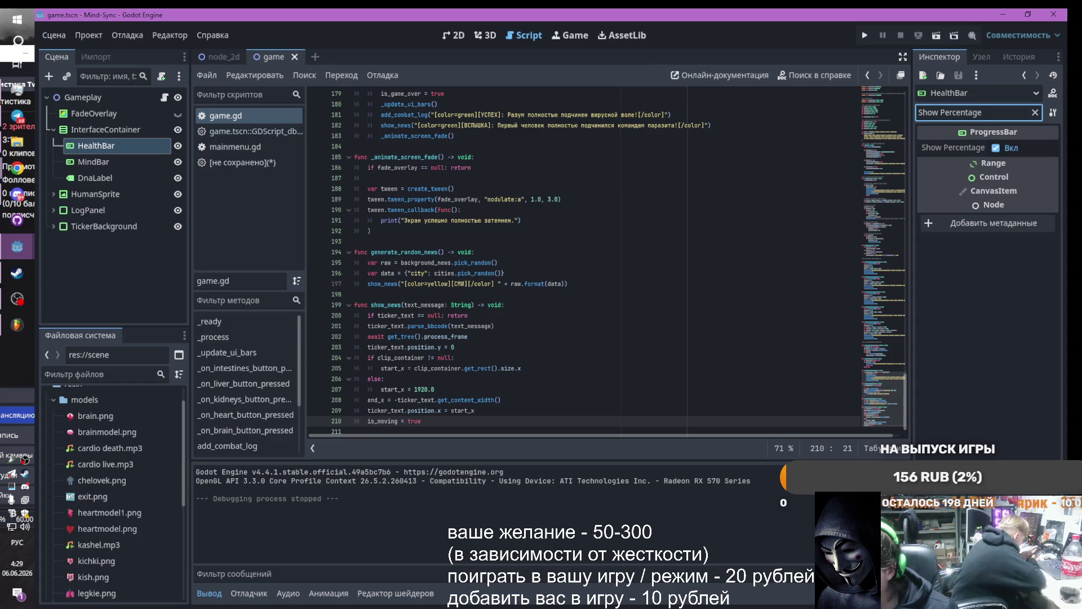
# Playtest a new game from the menu, then select all the game.gd script text
pyautogui.click(865, 35)
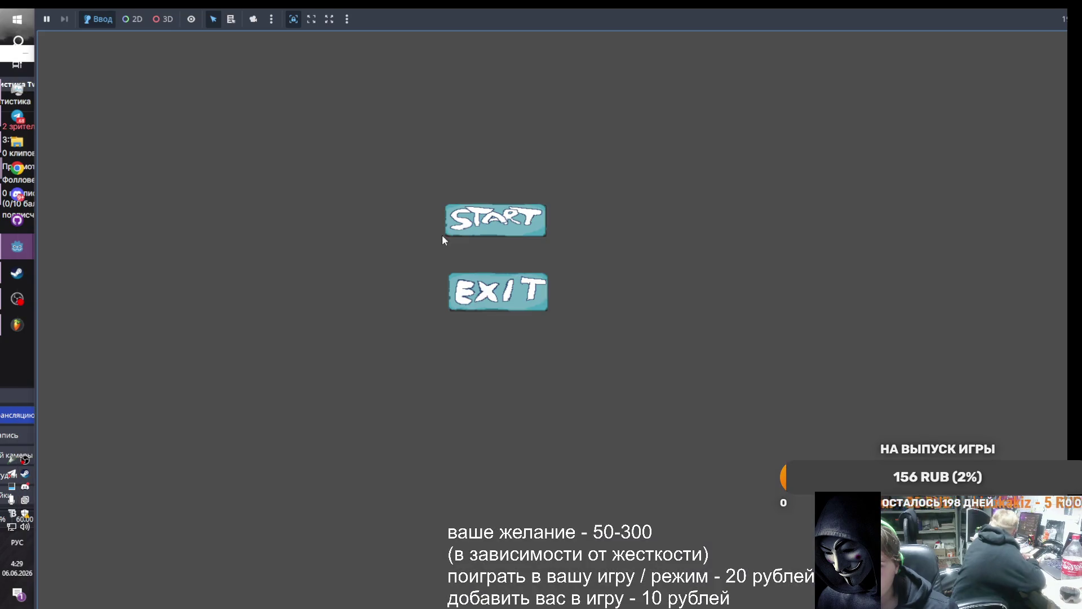
pyautogui.click(501, 217)
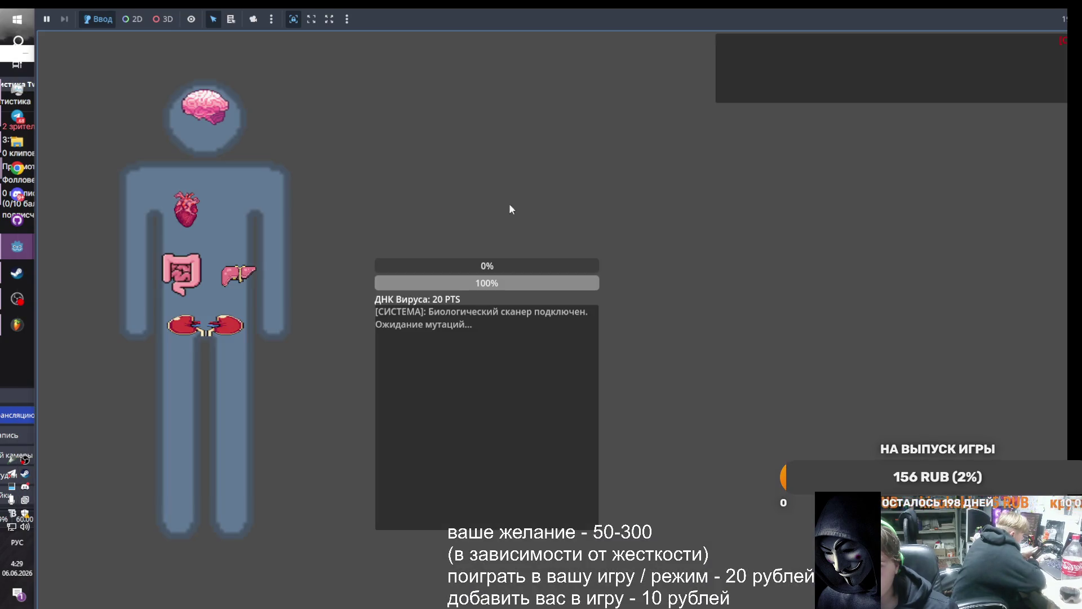
pyautogui.moveTo(17, 246)
pyautogui.click(143, 295)
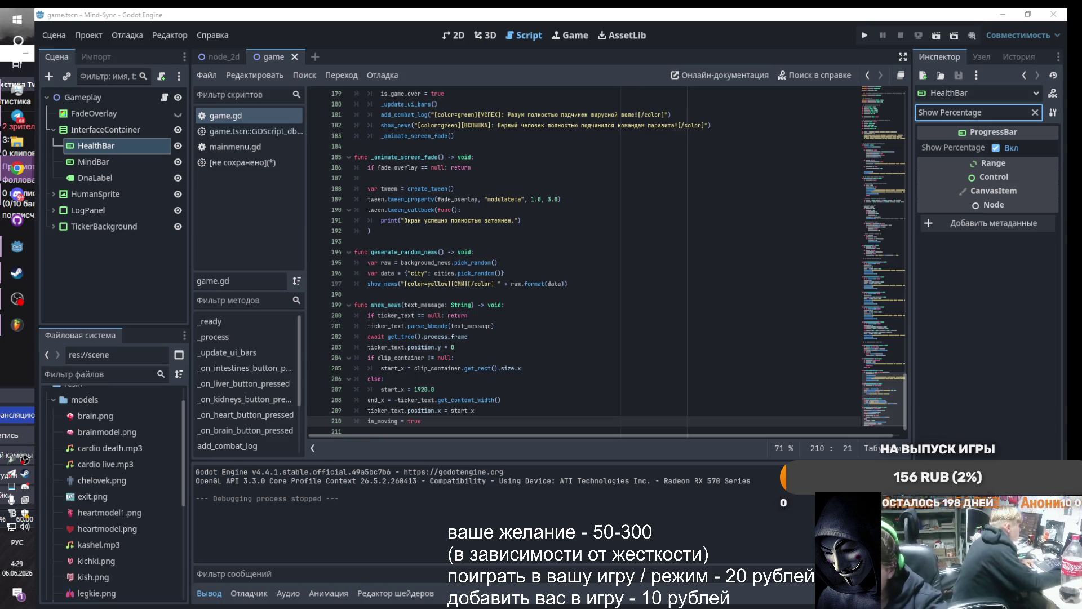
pyautogui.hotkey('ctrl', 'a')
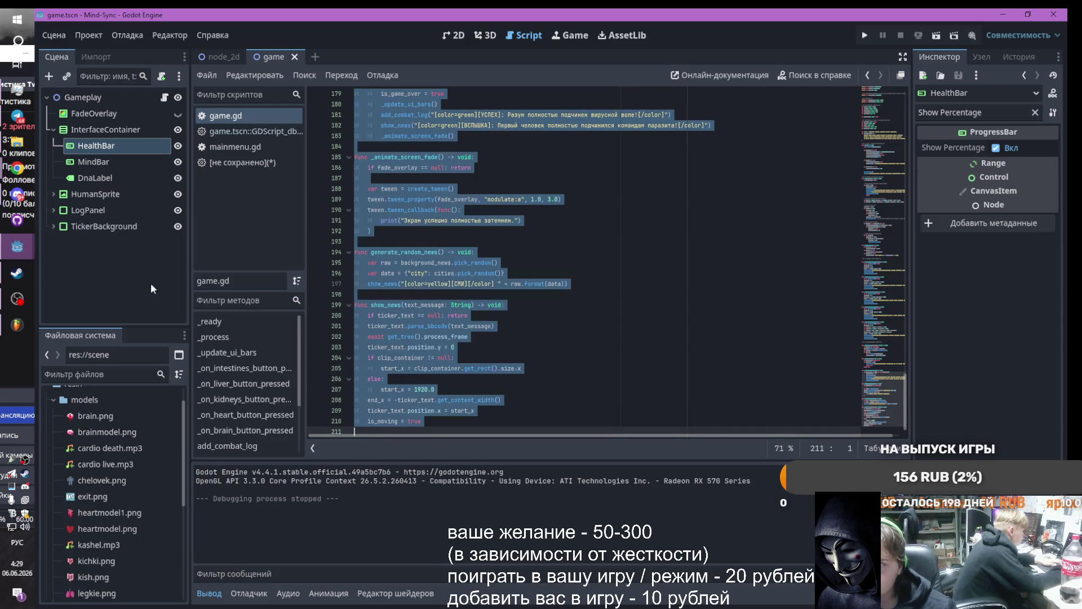
pyautogui.hotkey('alt', 'Tab')
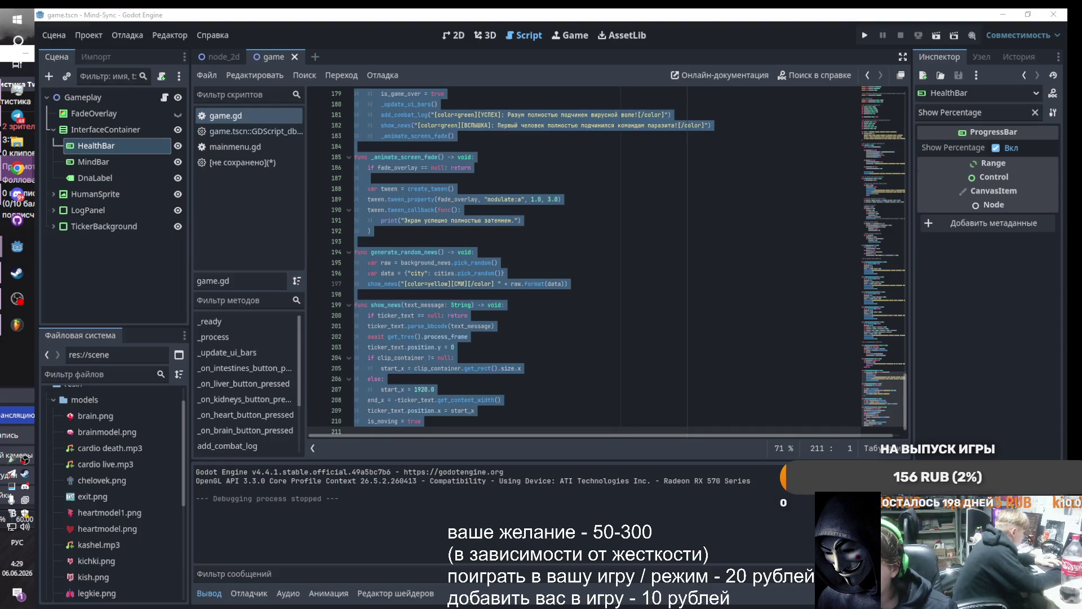
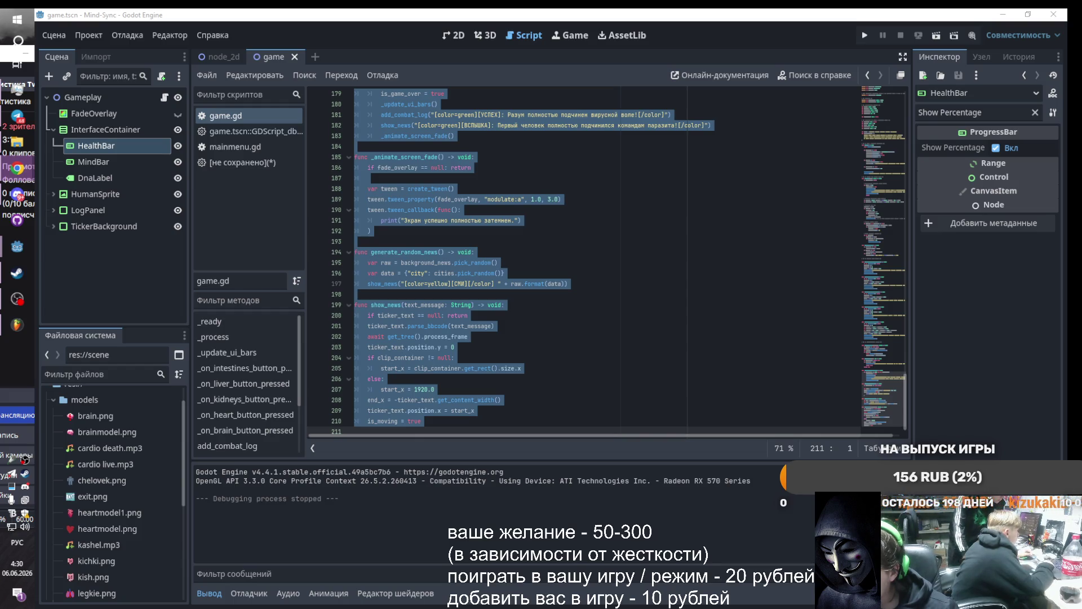
# Paste the updated code into game.gd, then test-run the game from START and close it
pyautogui.hotkey('alt', 'Tab')
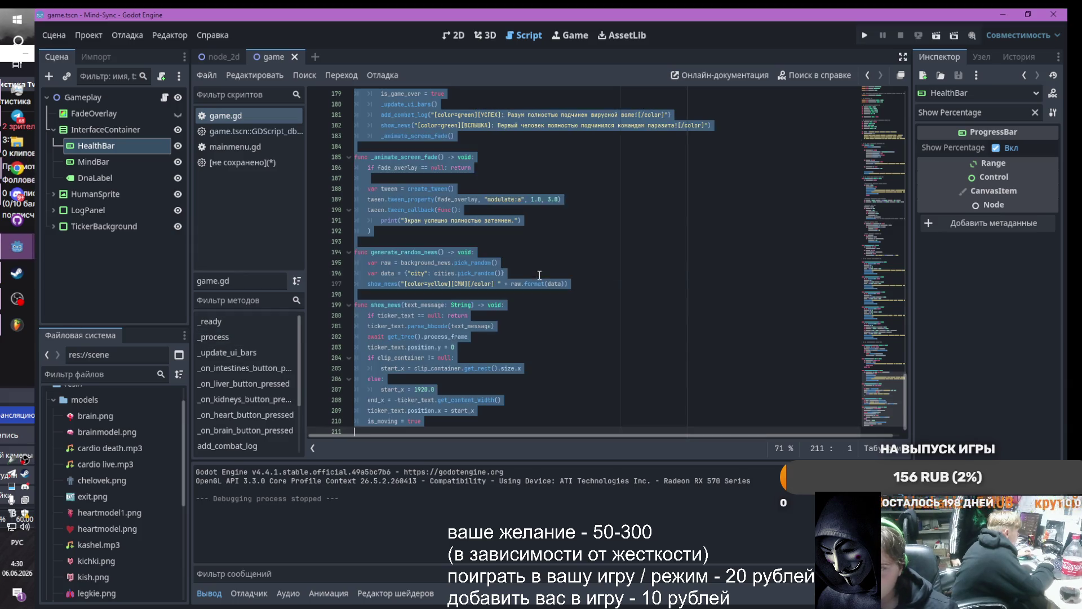
pyautogui.hotkey('ctrl', 'v')
pyautogui.click(865, 35)
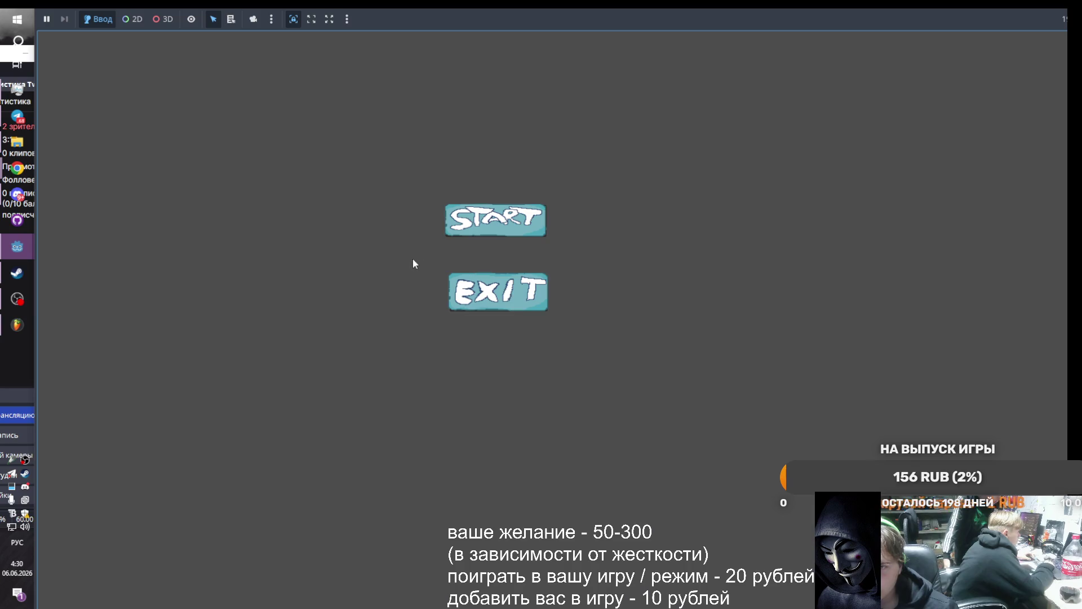
pyautogui.click(481, 213)
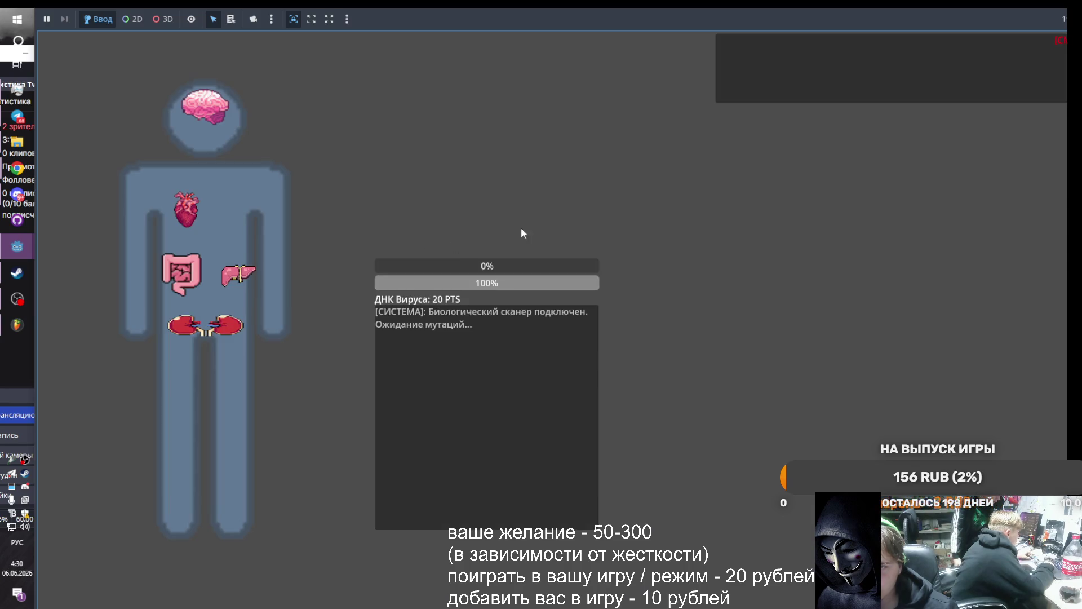
pyautogui.click(16, 251)
pyautogui.click(154, 312)
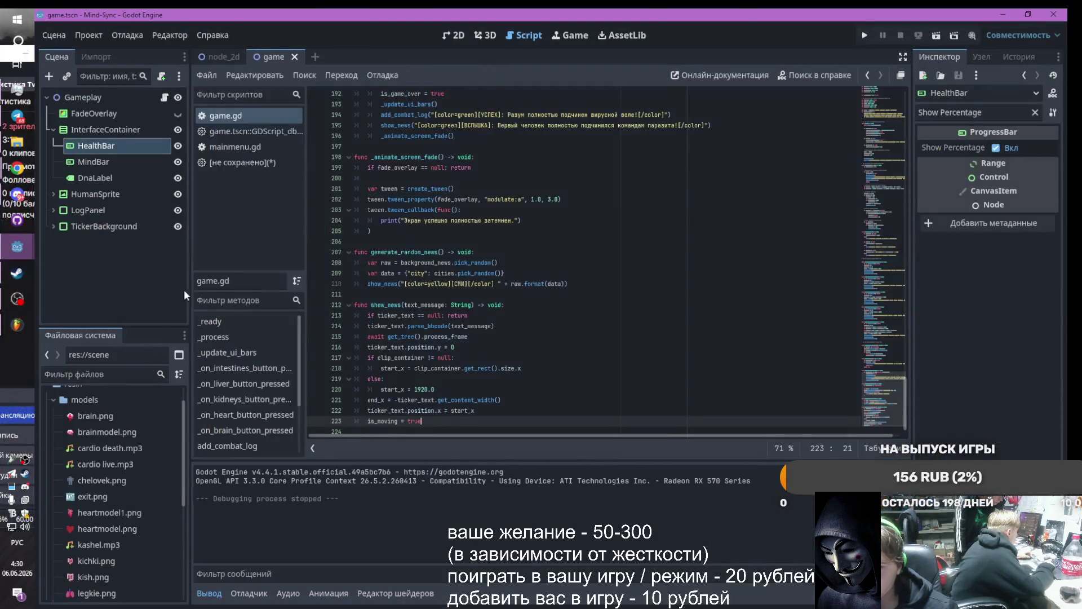
# Assign the HealthBar node to the Gameplay script's Health Bar property
pyautogui.click(84, 97)
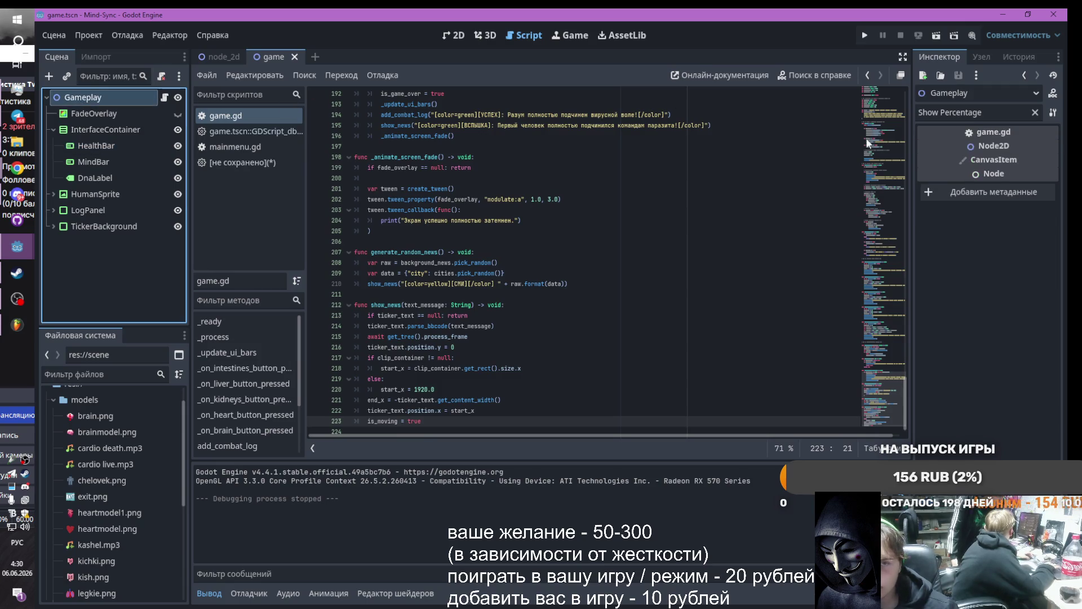
pyautogui.click(1034, 112)
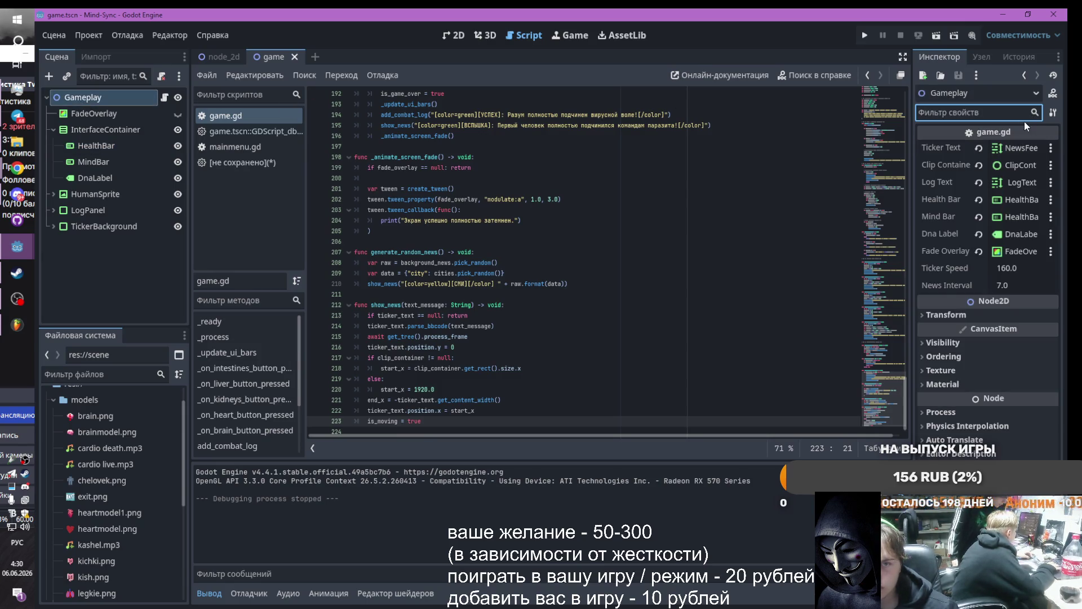
pyautogui.click(1023, 199)
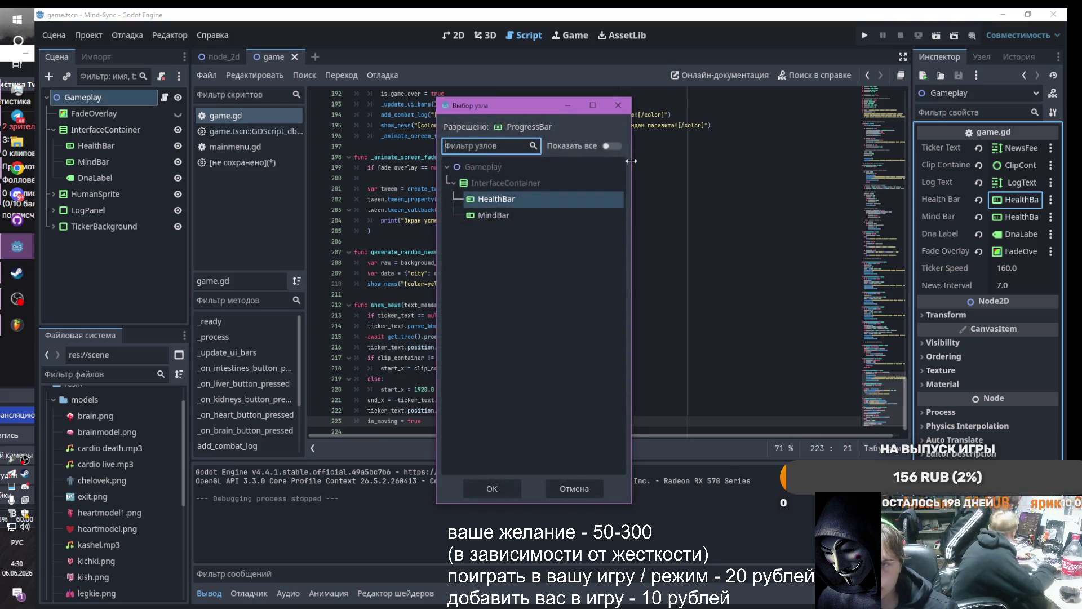
pyautogui.doubleClick(497, 199)
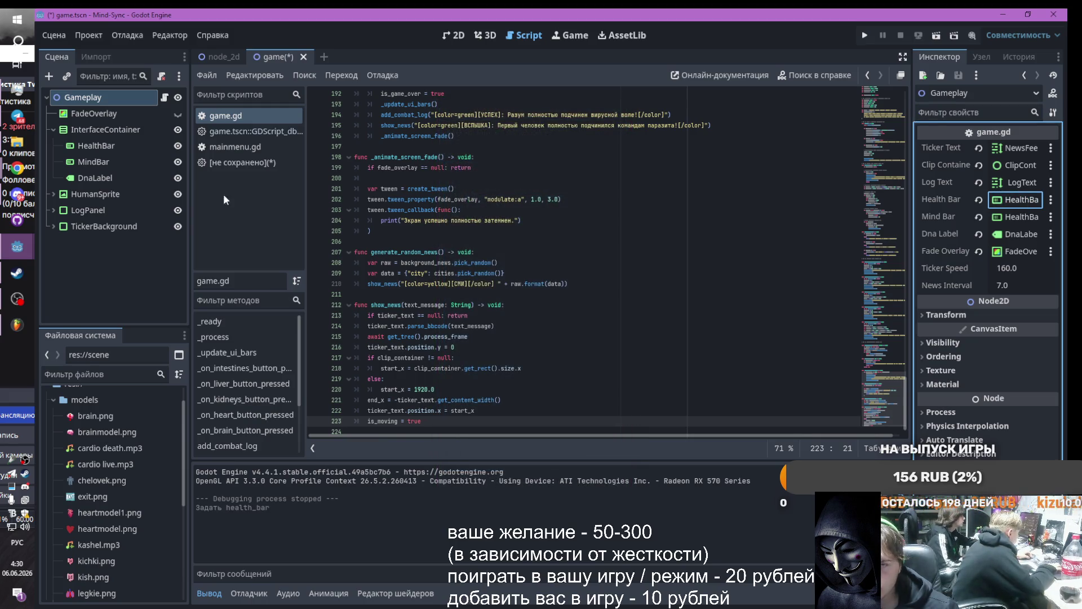
# Compare HealthBar with MindBar, then move HealthBar out of InterfaceContainer directly under Gameplay
pyautogui.click(87, 146)
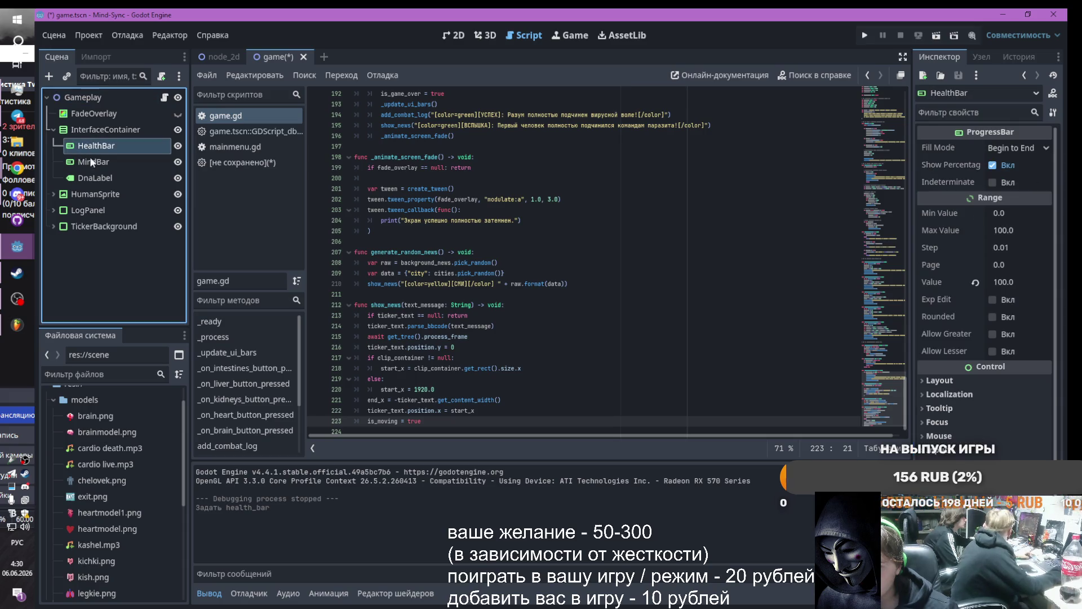
pyautogui.click(121, 158)
pyautogui.click(122, 145)
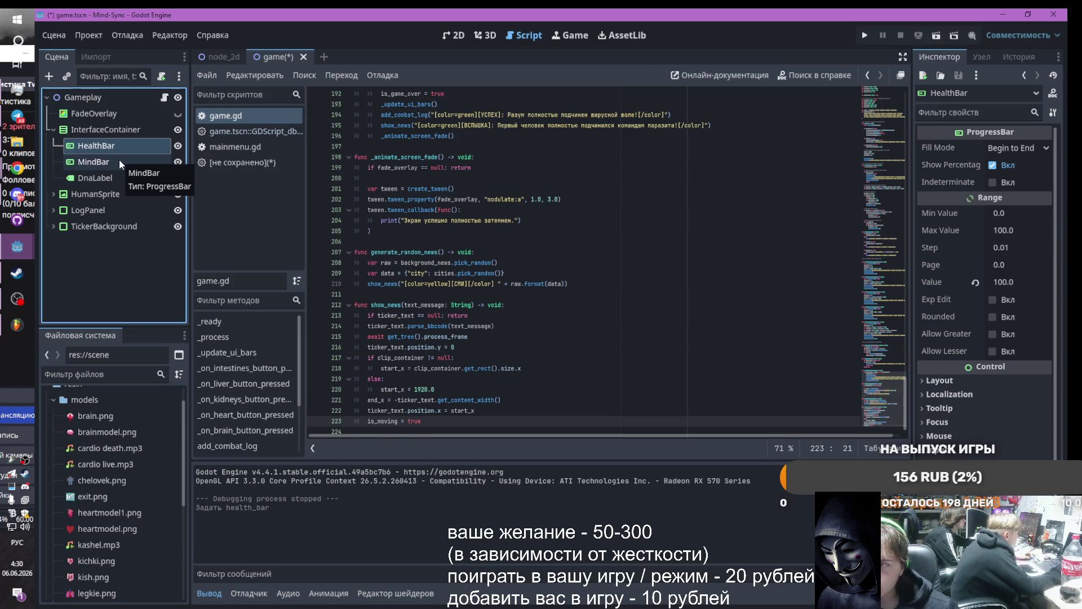
pyautogui.click(119, 161)
pyautogui.click(120, 147)
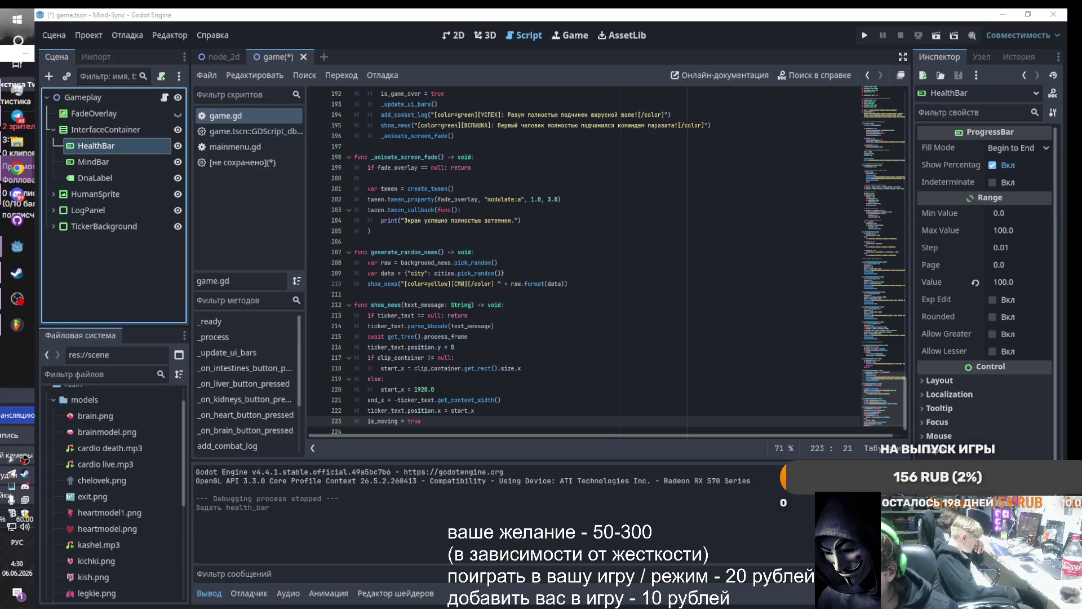
pyautogui.moveTo(83, 144)
pyautogui.mouseDown()
pyautogui.moveTo(90, 150)
pyautogui.moveTo(84, 98)
pyautogui.mouseUp()
# Test-run the game from its START menu, then close it
pyautogui.click(864, 35)
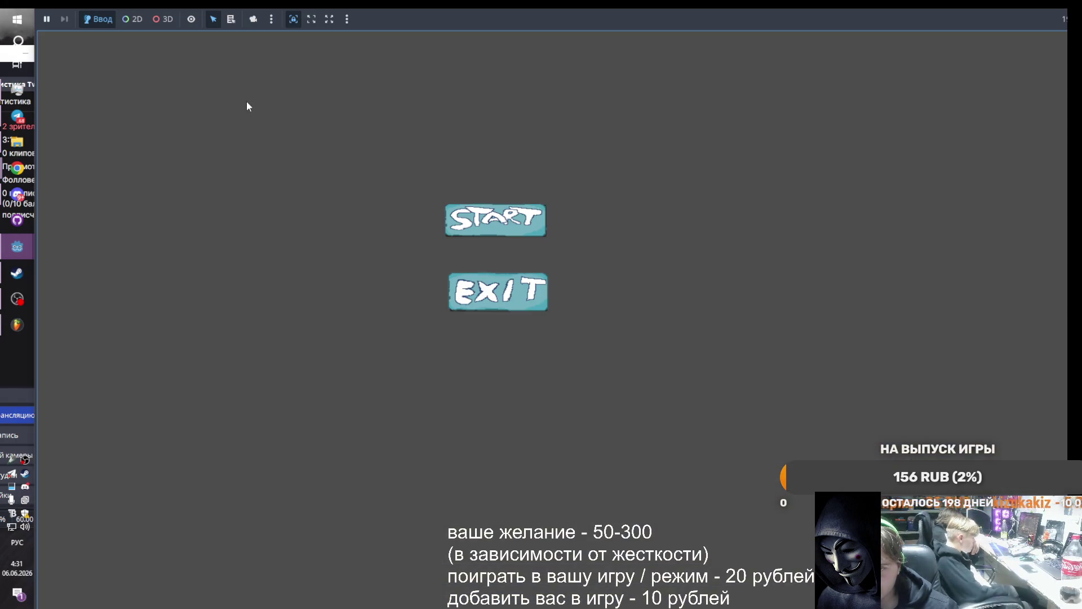
pyautogui.click(500, 231)
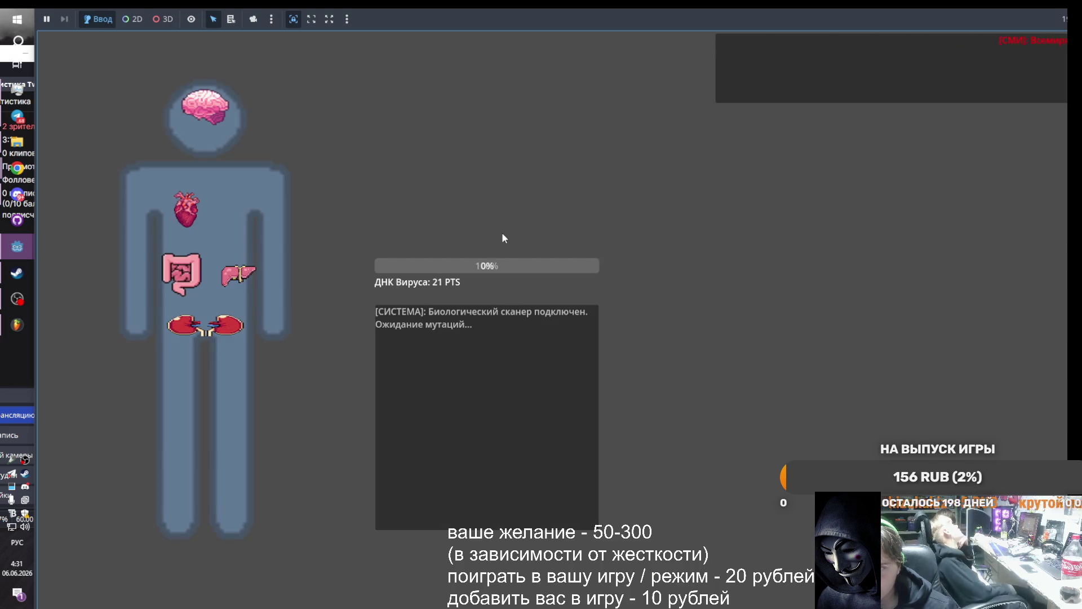
pyautogui.moveTo(25, 242)
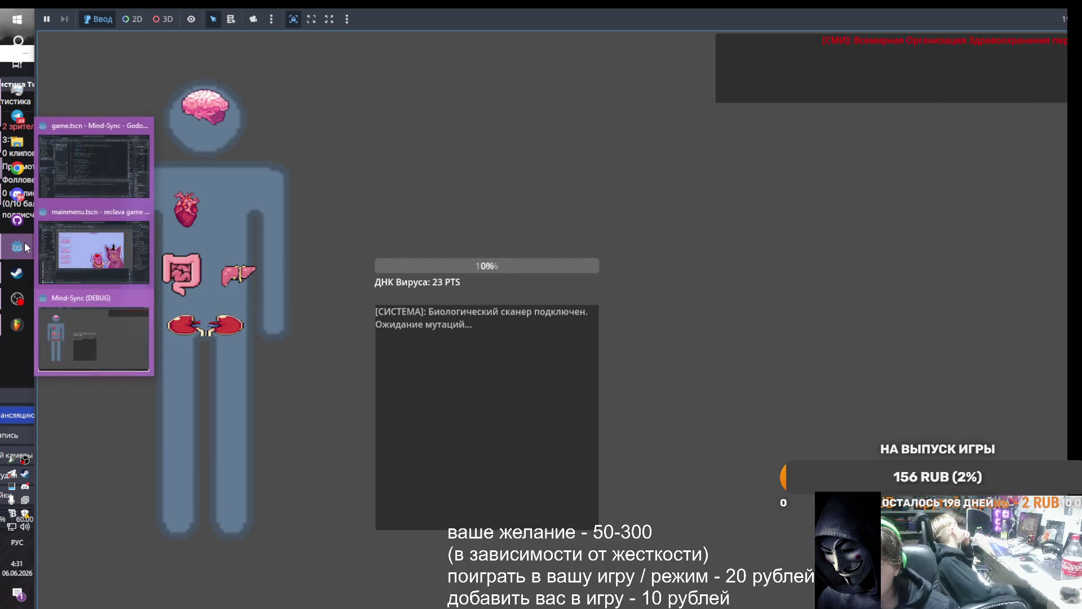
pyautogui.click(144, 299)
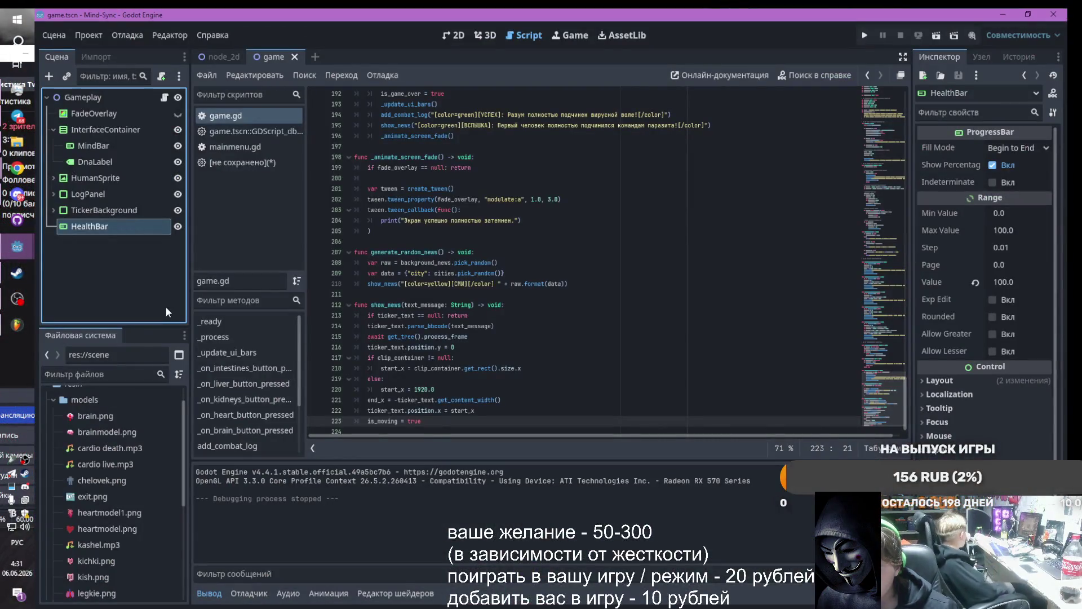
# Nudge HealthBar up in 2D, put it back in InterfaceContainer between MindBar and DnaLabel, and relaunch
pyautogui.click(454, 35)
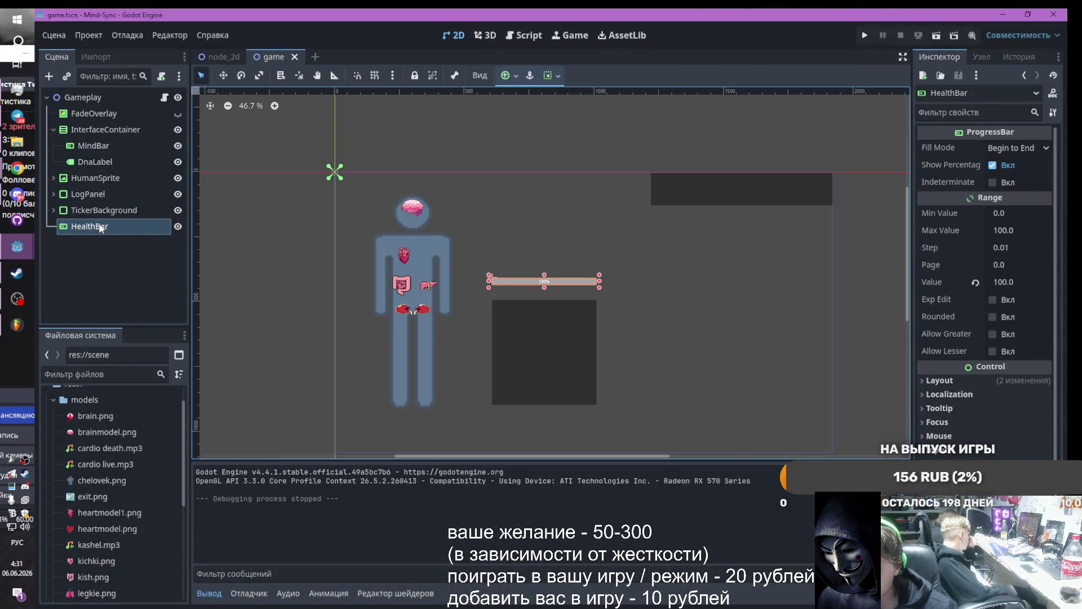
pyautogui.scroll(2, 540, 276)
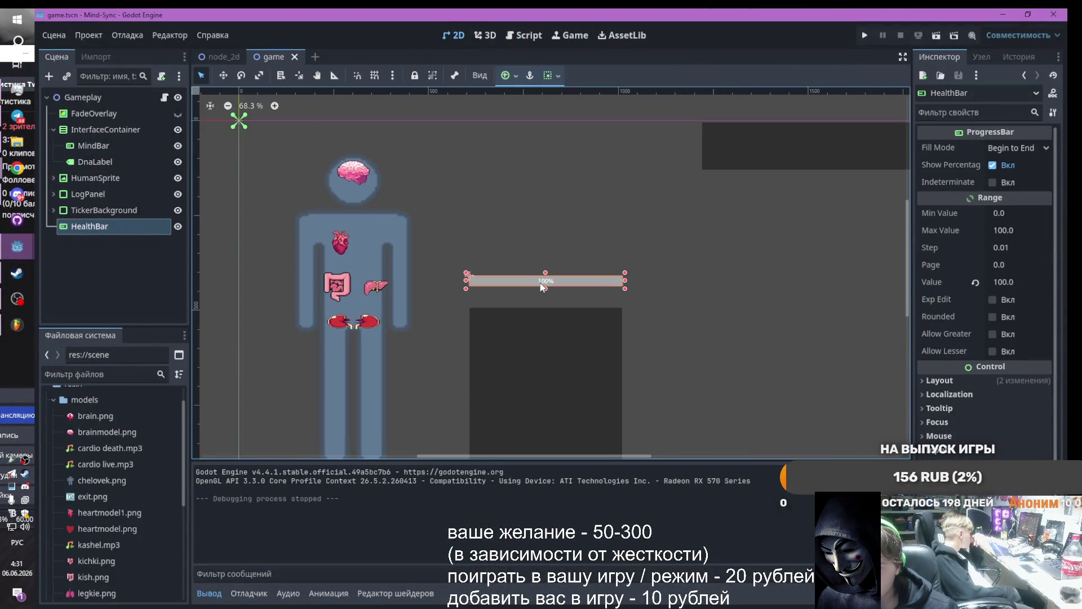
pyautogui.click(223, 75)
pyautogui.moveTo(534, 278); pyautogui.dragTo(534, 266)
pyautogui.moveTo(135, 226)
pyautogui.mouseDown()
pyautogui.moveTo(100, 147)
pyautogui.moveTo(105, 131)
pyautogui.mouseUp()
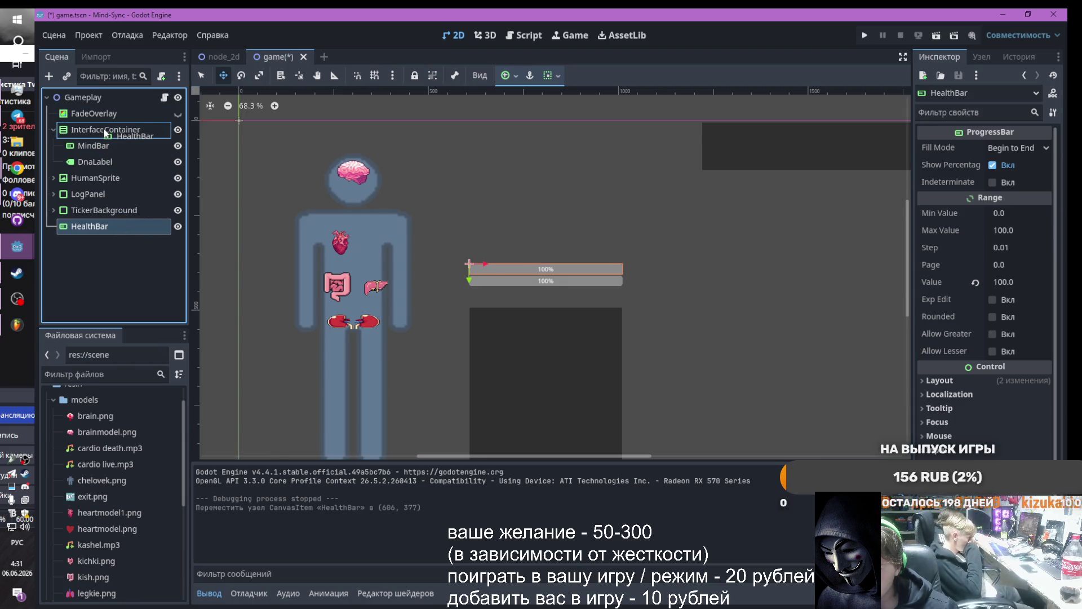
pyautogui.moveTo(115, 183); pyautogui.dragTo(110, 155)
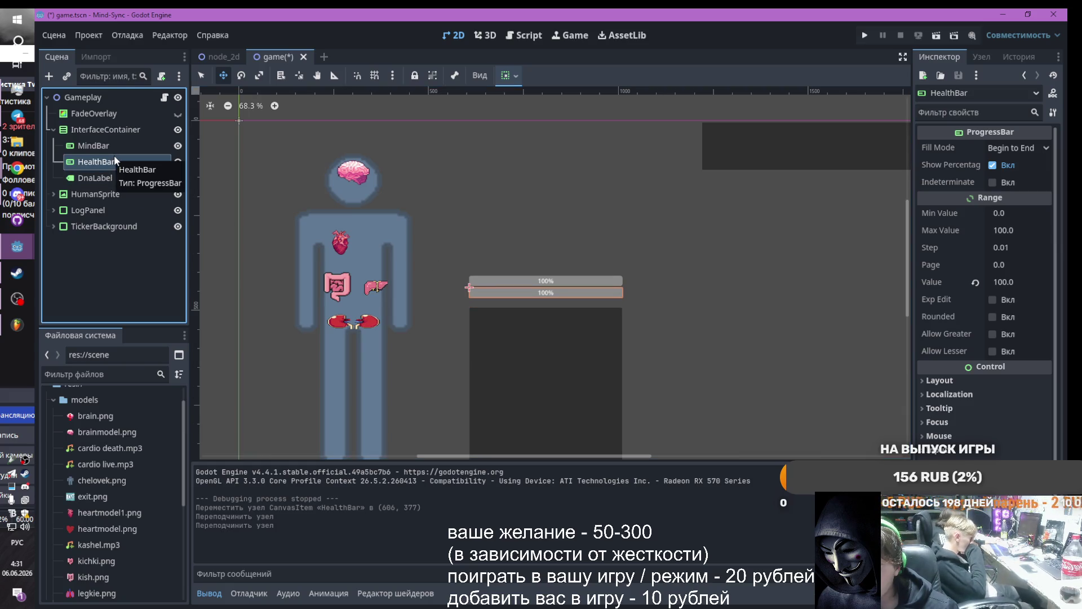
pyautogui.click(864, 35)
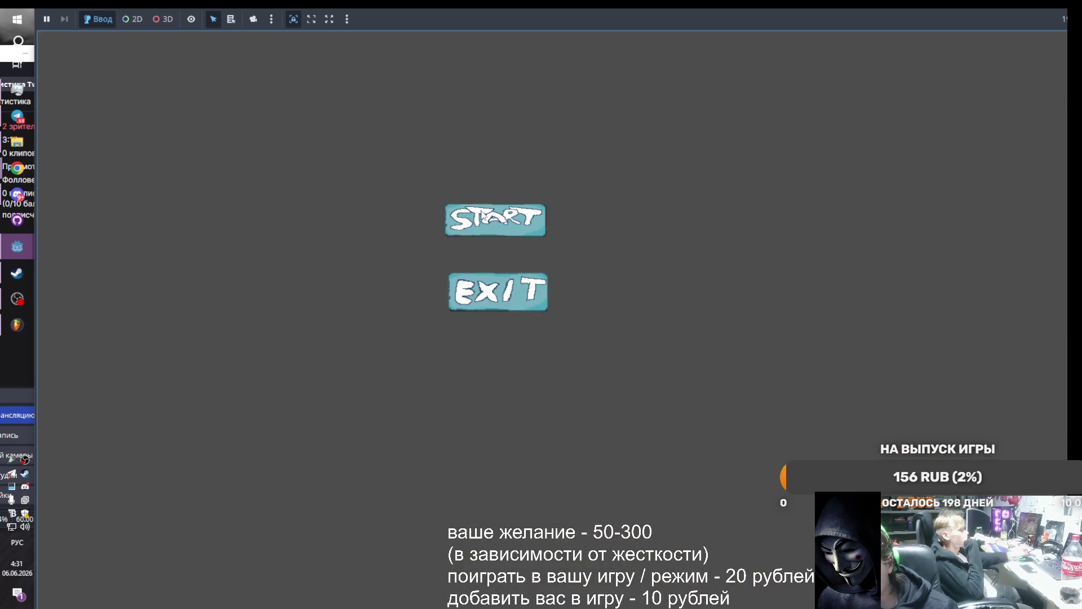
# Start the launched game from its menu, then return to the editor
pyautogui.click(482, 211)
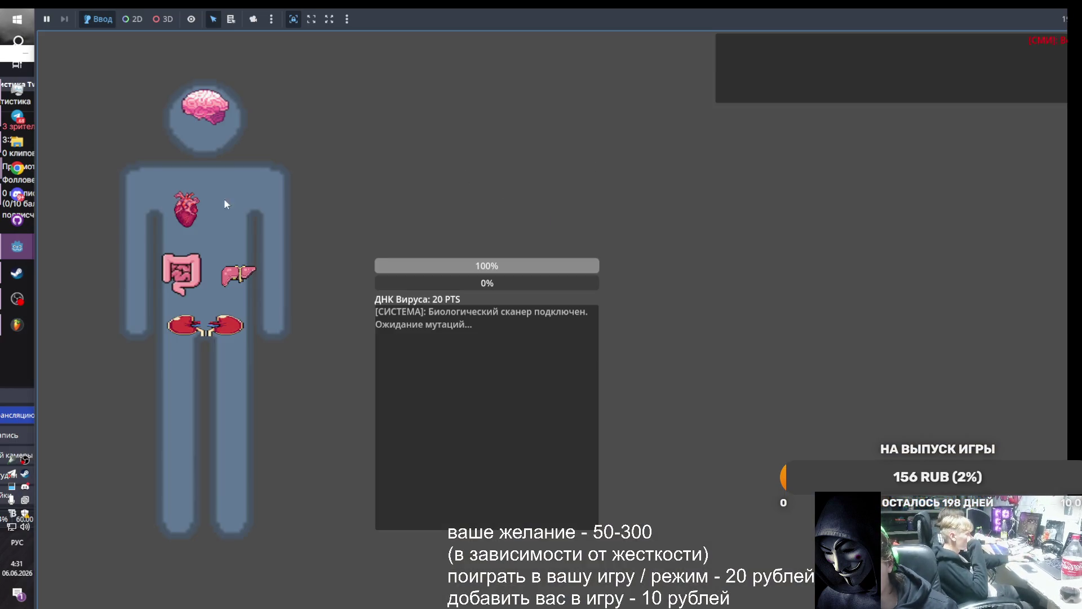
pyautogui.moveTo(17, 247)
pyautogui.click(144, 279)
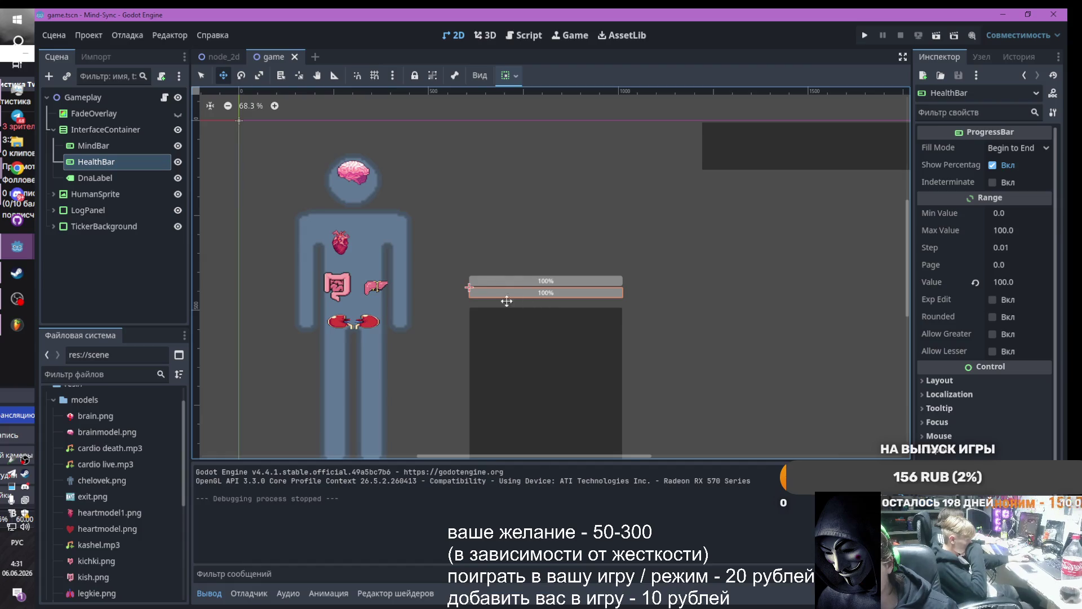
# Move HealthBar directly under Gameplay and test-run the game again
pyautogui.moveTo(96, 162)
pyautogui.mouseDown()
pyautogui.moveTo(107, 141)
pyautogui.moveTo(99, 100)
pyautogui.mouseUp()
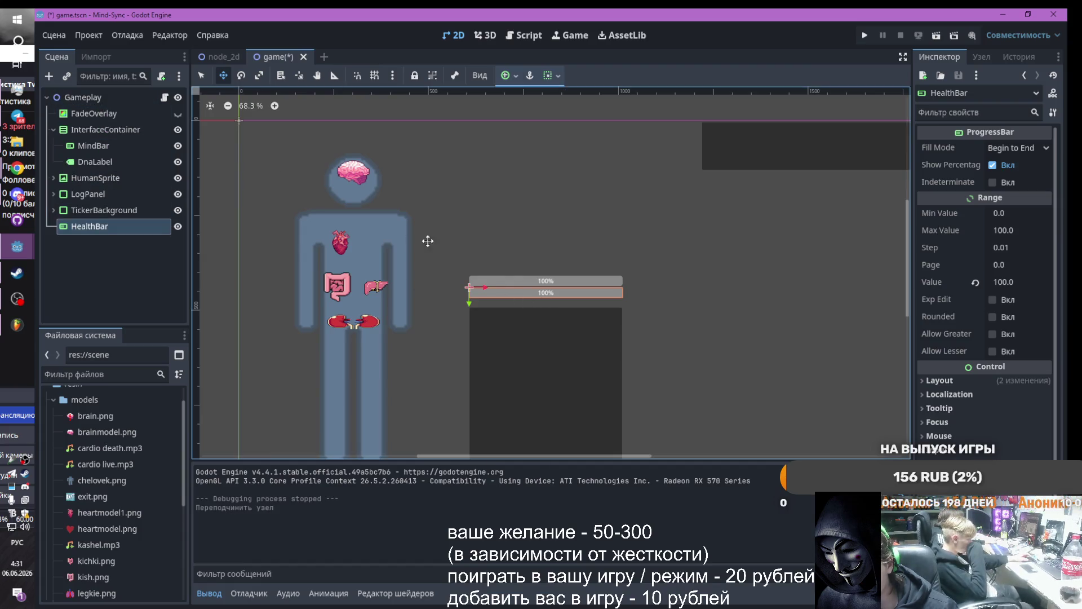
pyautogui.click(867, 35)
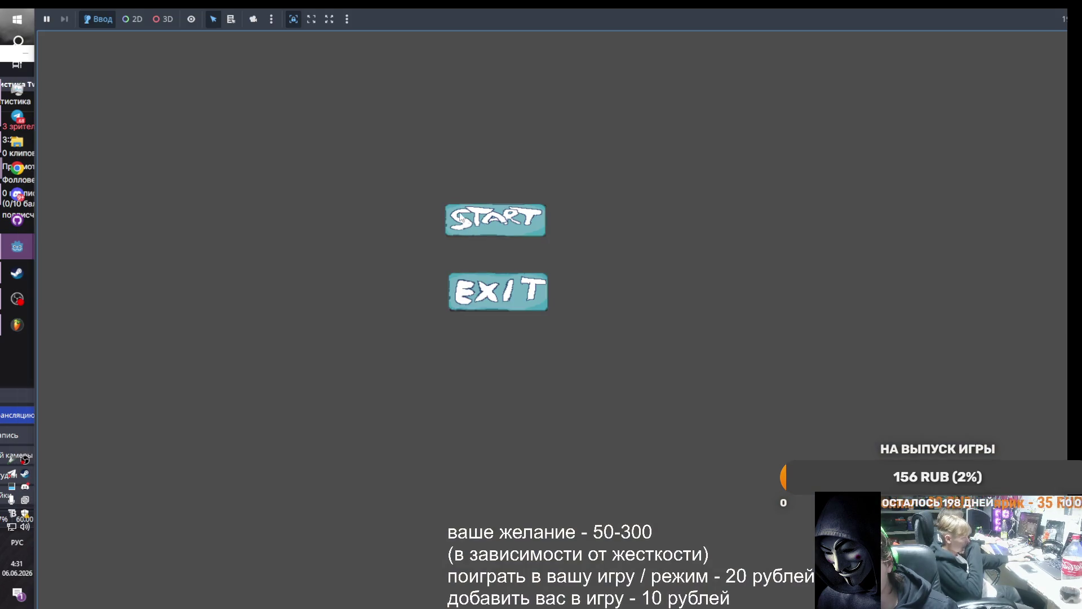
pyautogui.click(461, 217)
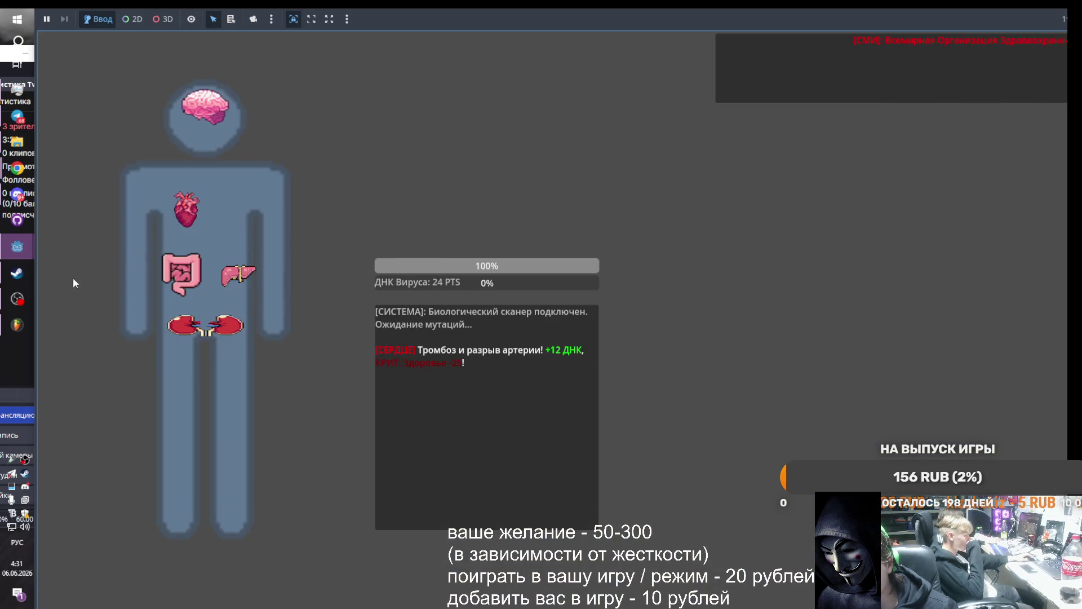
pyautogui.moveTo(17, 246)
pyautogui.click(85, 237)
pyautogui.scroll(3, 548, 298)
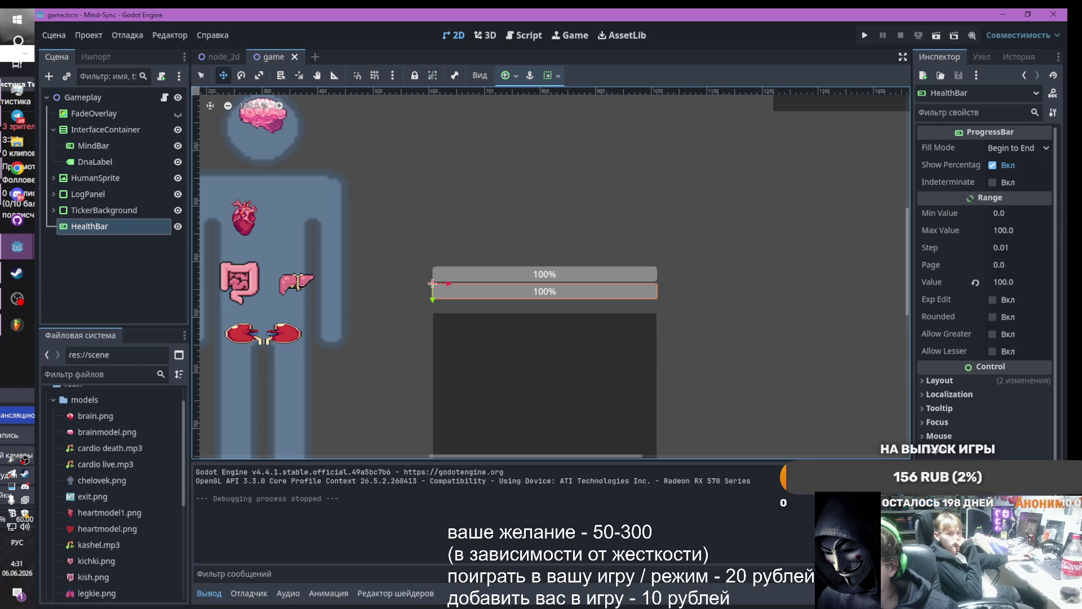
# Put HealthBar back into InterfaceContainer above MindBar, then inspect DnaLabel and MindBar
pyautogui.moveTo(113, 232); pyautogui.dragTo(89, 144)
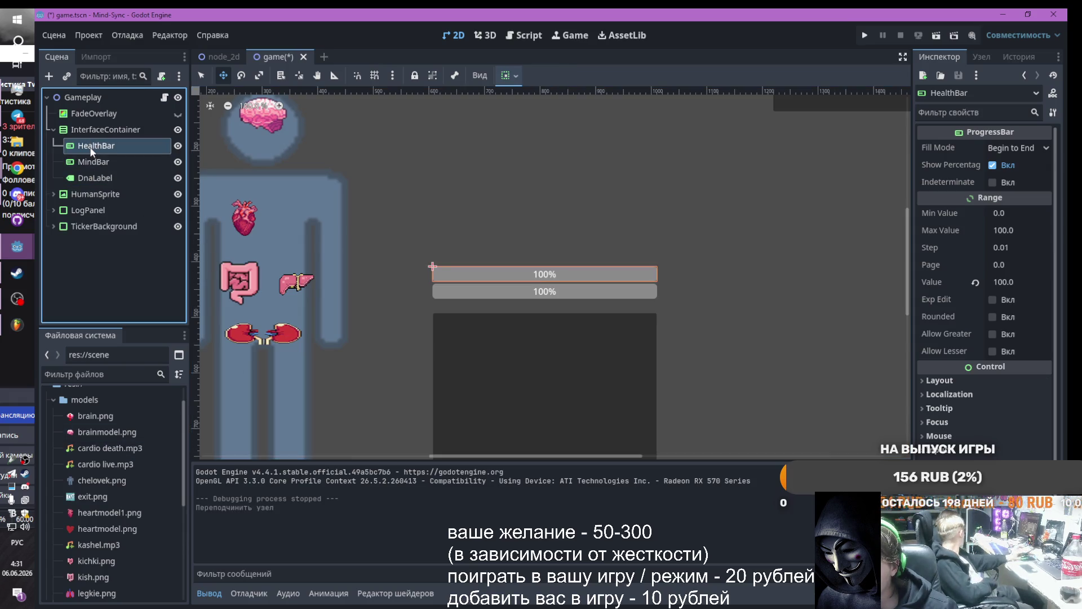
pyautogui.click(93, 162)
pyautogui.click(93, 178)
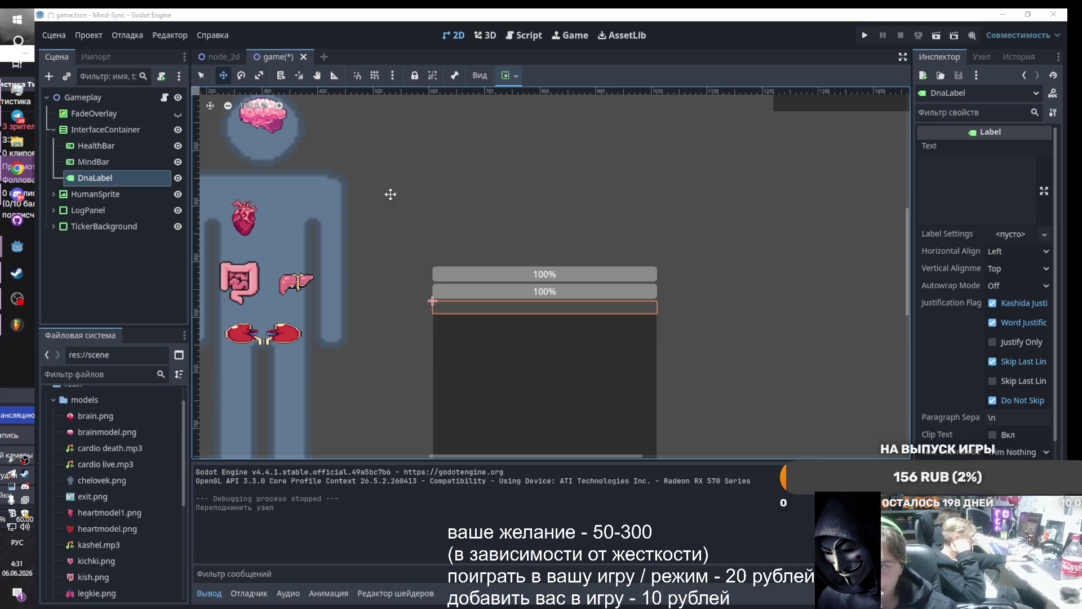
pyautogui.click(111, 164)
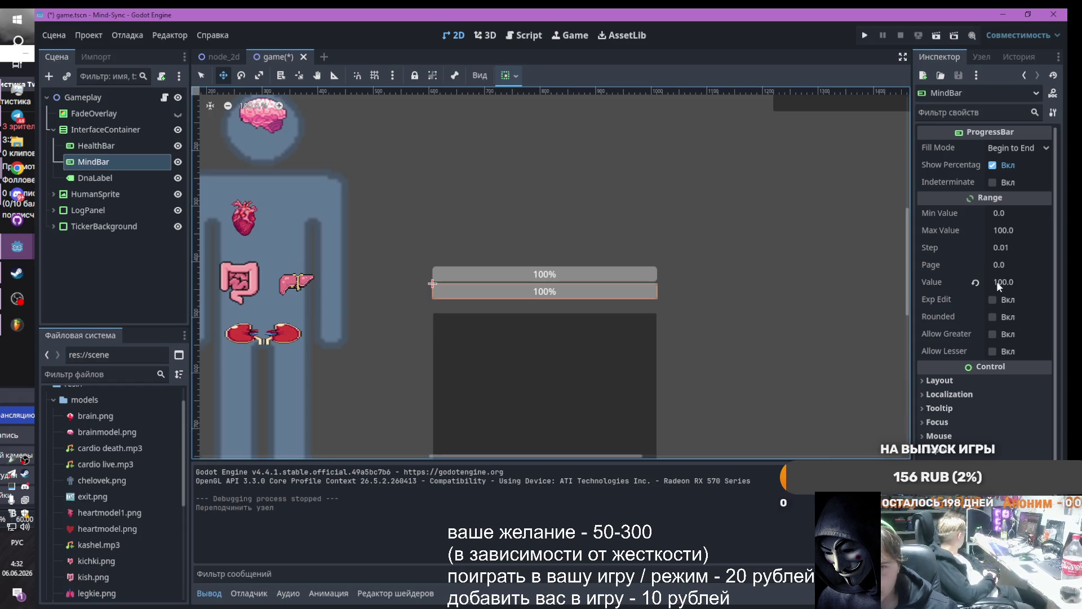
pyautogui.click(93, 146)
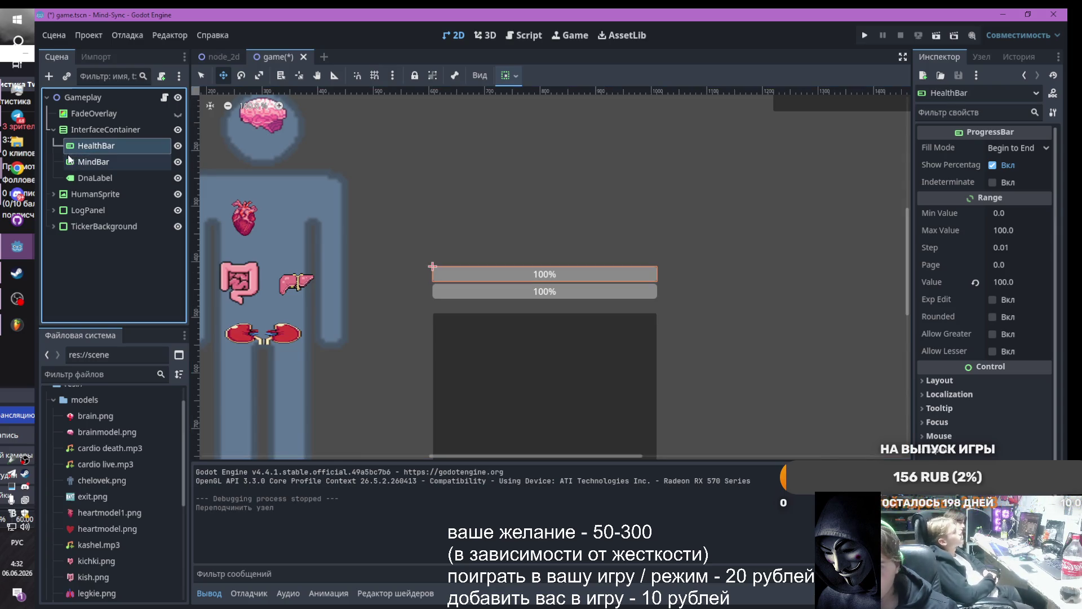
pyautogui.click(82, 163)
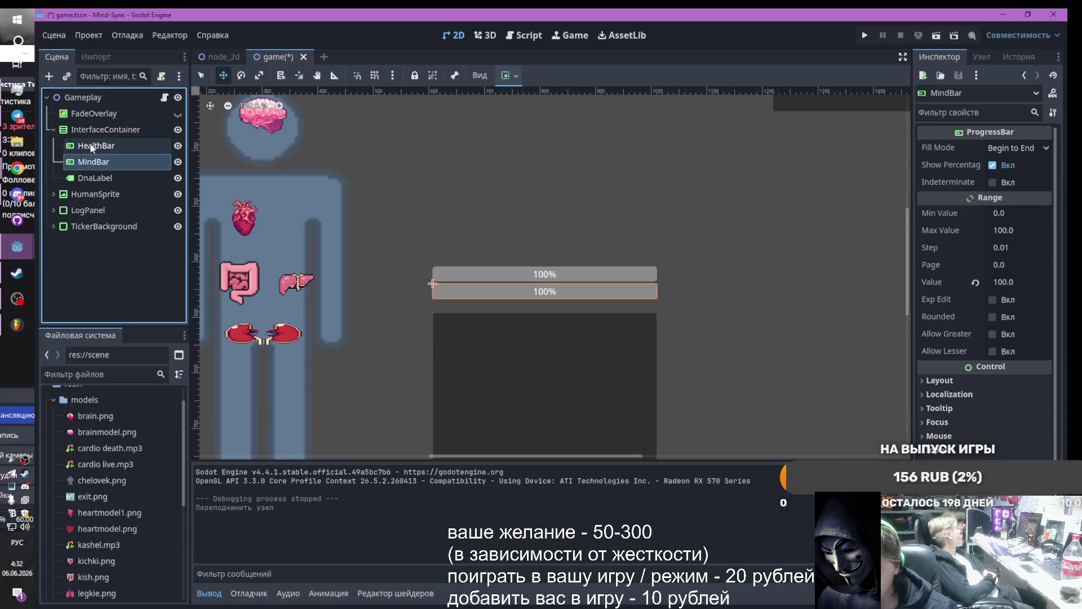
pyautogui.click(90, 147)
pyautogui.click(97, 162)
pyautogui.click(92, 147)
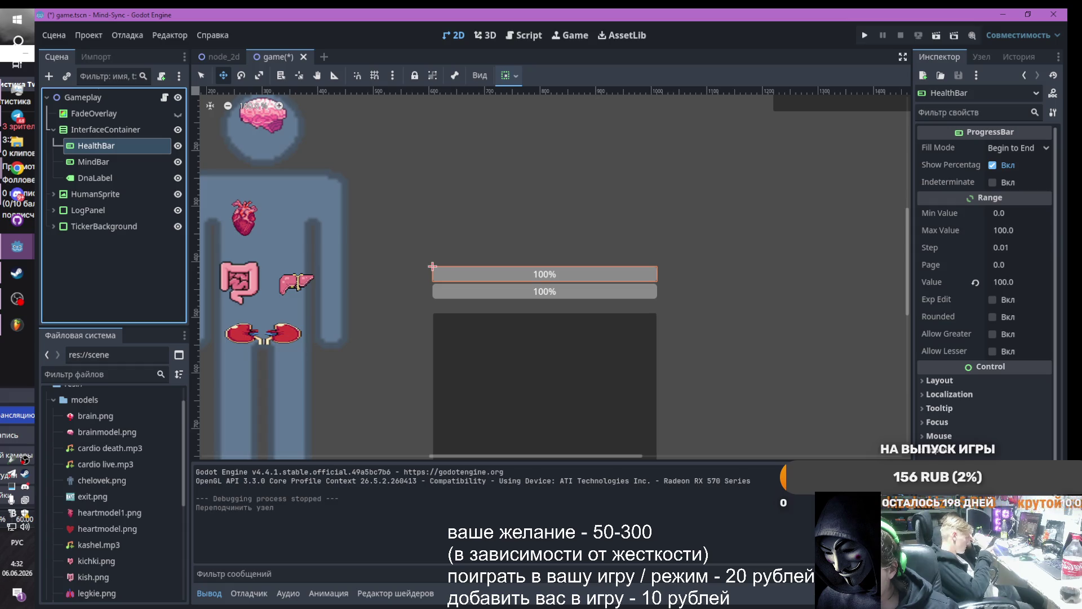
# Set HealthBar's Range Step to 1.0
pyautogui.click(1021, 245)
pyautogui.write('1')
pyautogui.press('Return')
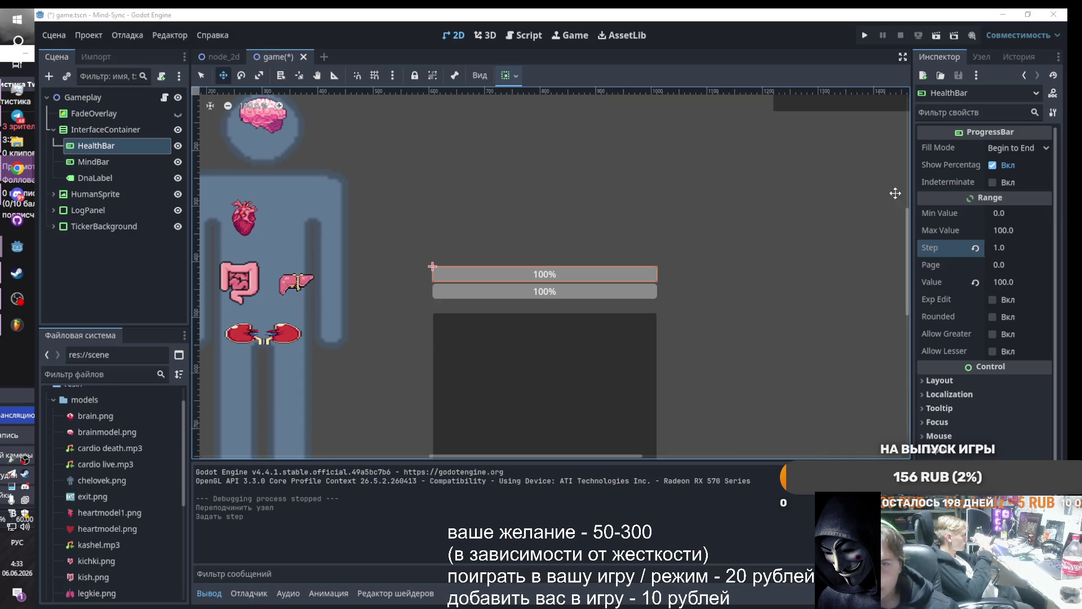
# Check HealthBar's signals in the Node tab, then return to its Inspector filter
pyautogui.click(982, 57)
pyautogui.scroll(-2, 987, 186)
pyautogui.scroll(2, 986, 186)
pyautogui.click(940, 57)
pyautogui.click(954, 113)
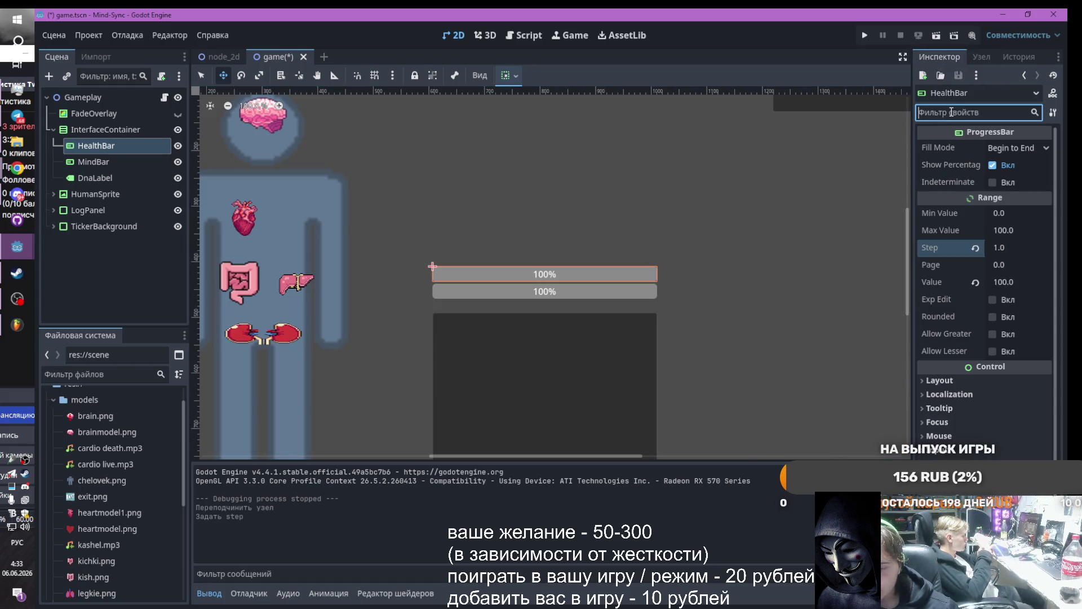
# Filter HealthBar's Inspector by 'ran' and expand Layout > Transform to see size and position
pyautogui.write('кф')
pyautogui.press('BackSpace')
pyautogui.press('BackSpace')
pyautogui.hotkey('alt', 'shift')
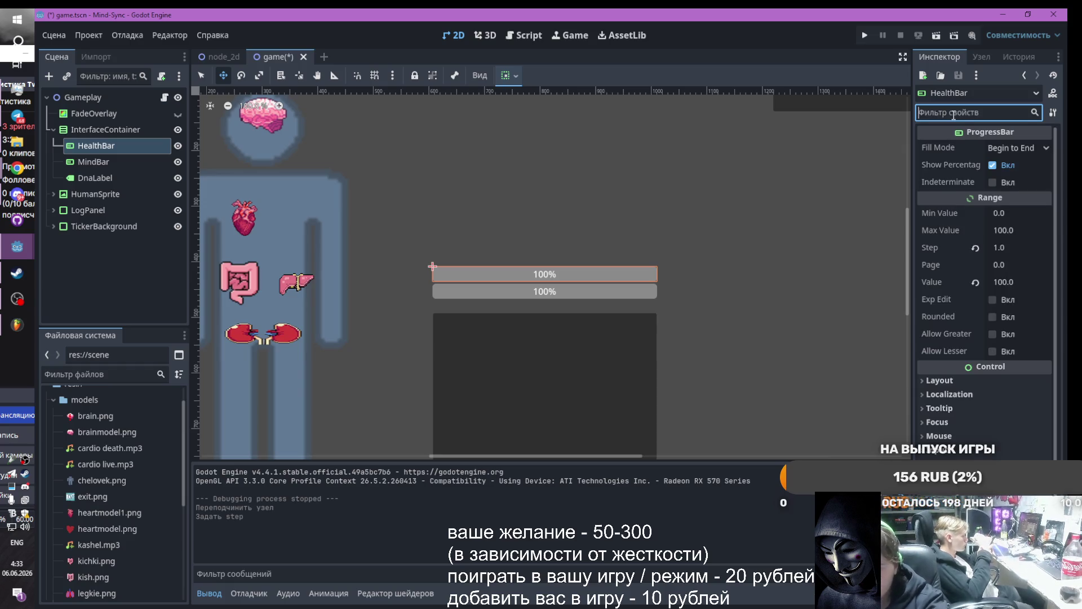
pyautogui.write('ran')
pyautogui.click(922, 173)
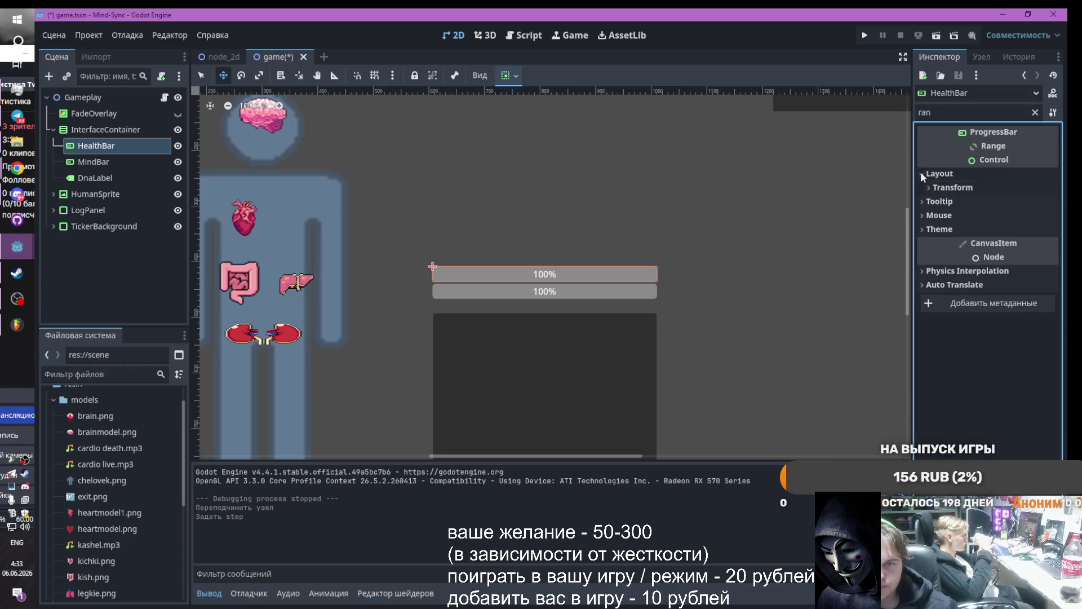
pyautogui.click(927, 188)
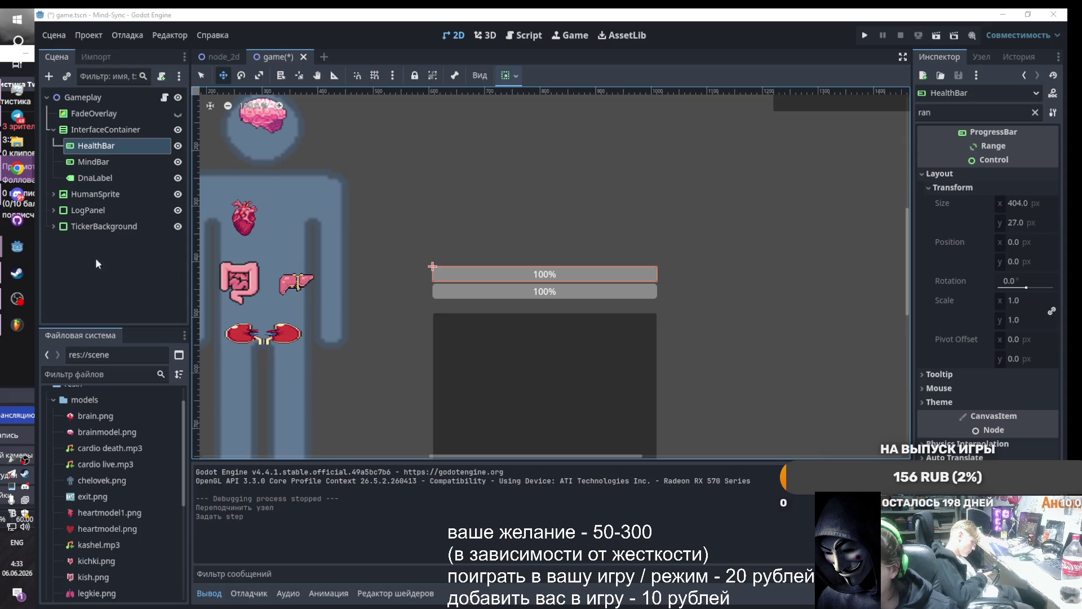
# Replace game.gd with the updated screen-fade and news-ticker code and save
pyautogui.doubleClick(109, 143)
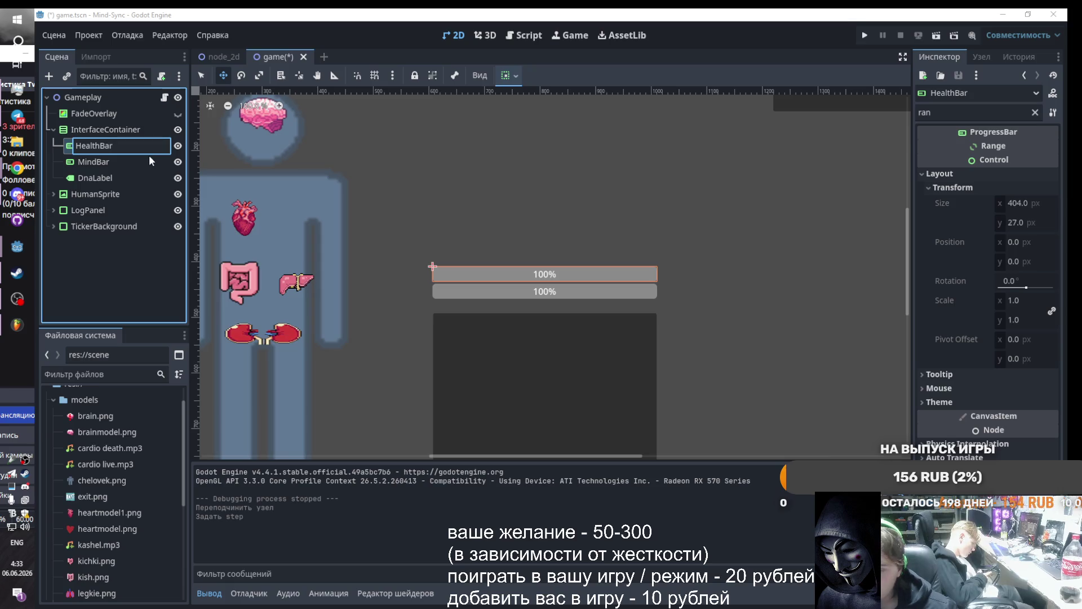
pyautogui.press('Return')
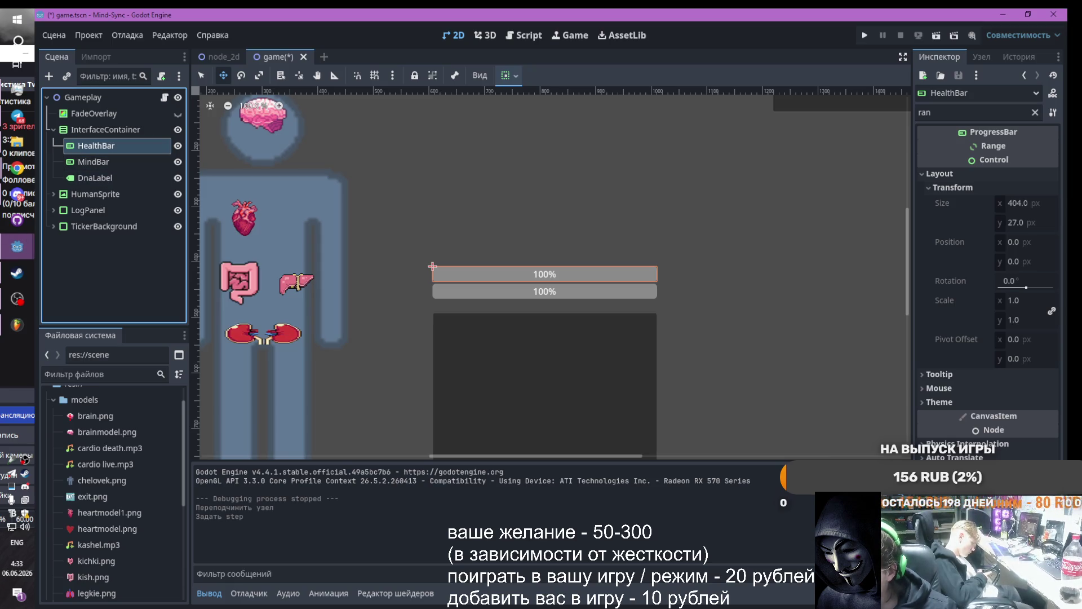
pyautogui.hotkey('alt', 'Tab')
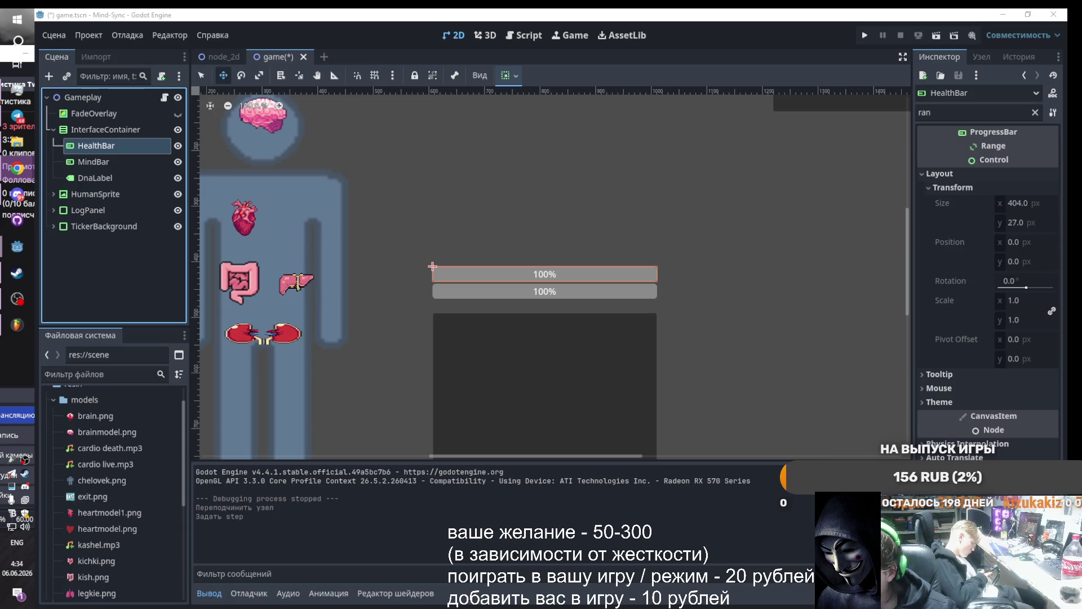
pyautogui.click(524, 35)
pyautogui.hotkey('ctrl', 'a')
pyautogui.hotkey('ctrl', 'v')
pyautogui.hotkey('ctrl', 's')
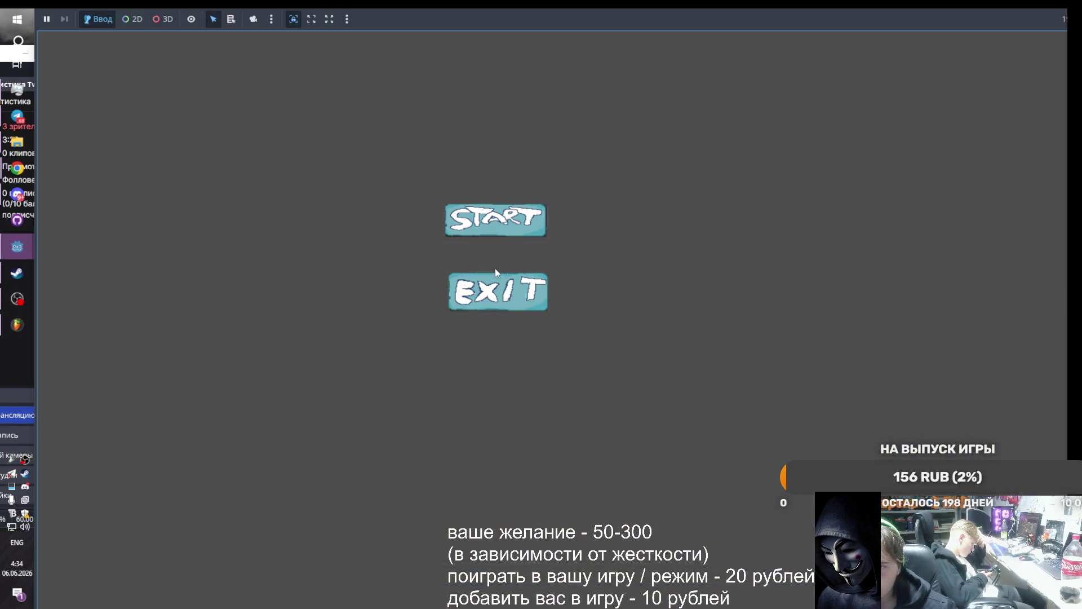
# Start the game and mutate the brain twice, then try a third mutation without enough DNA
pyautogui.click(489, 223)
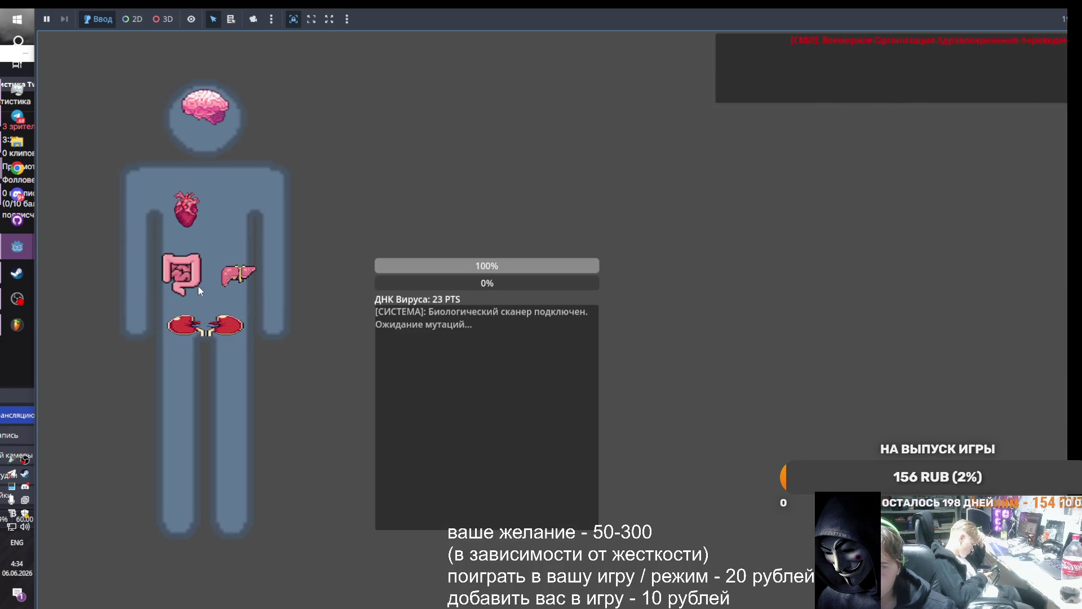
pyautogui.click(207, 100)
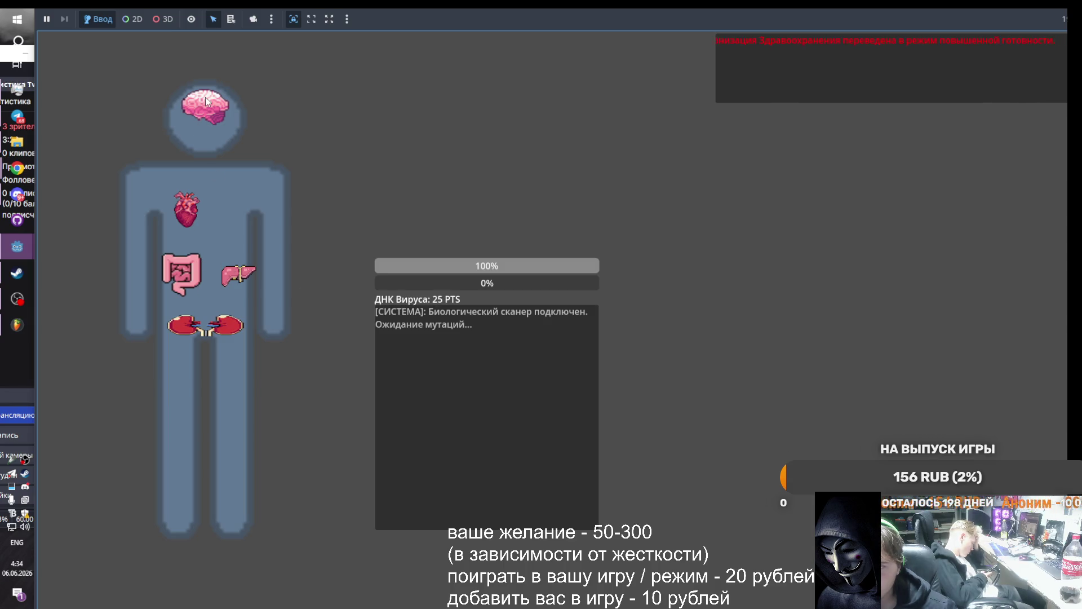
pyautogui.click(207, 101)
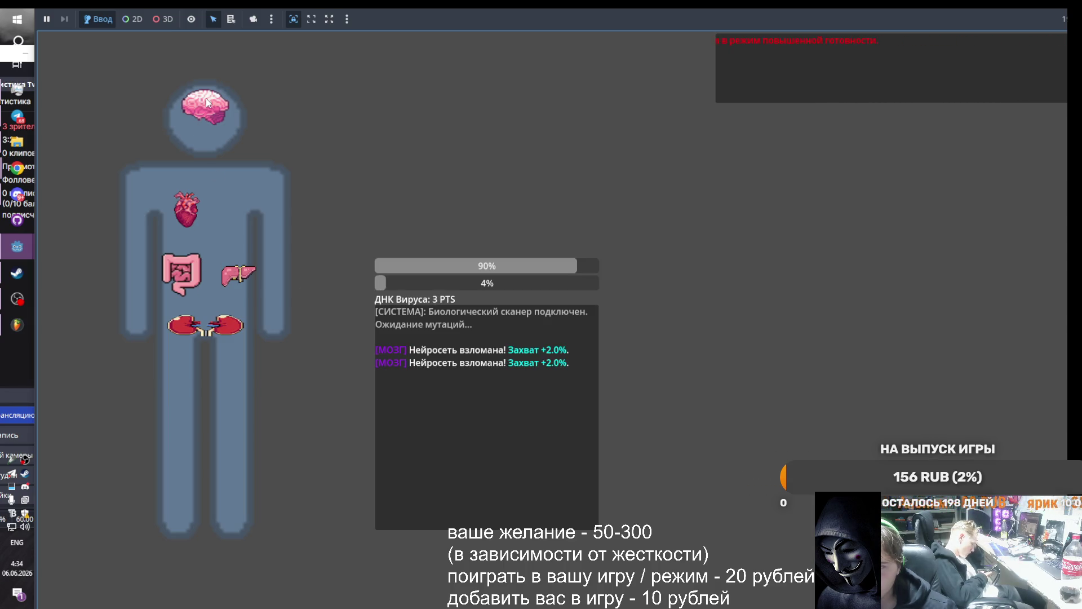
pyautogui.click(208, 103)
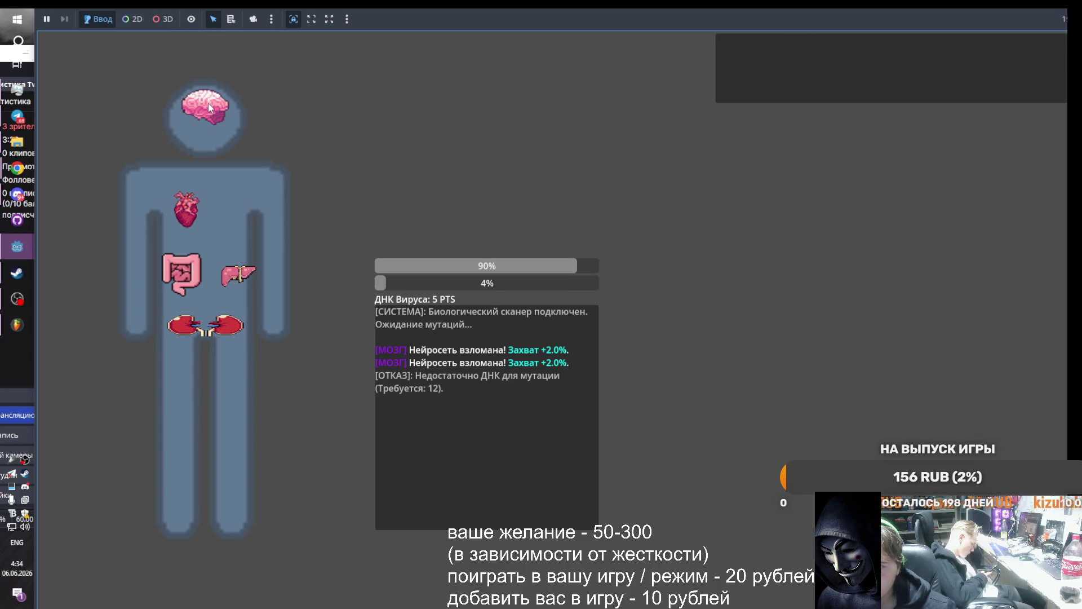
# Attack the kidneys twice, absorb intestine biomass, and hack the brain to raise capture
pyautogui.click(201, 322)
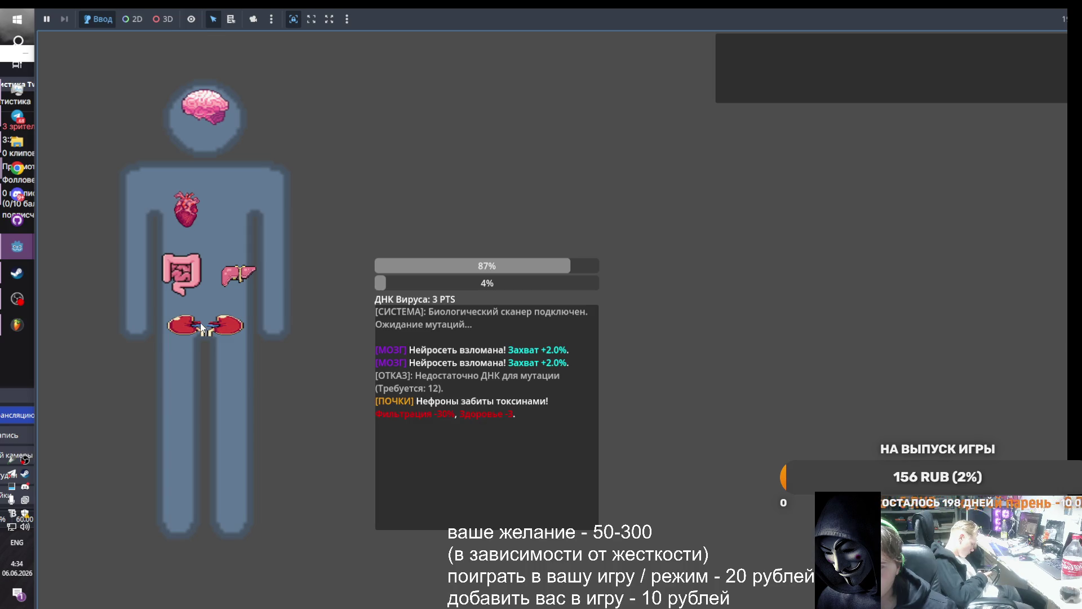
pyautogui.click(178, 280)
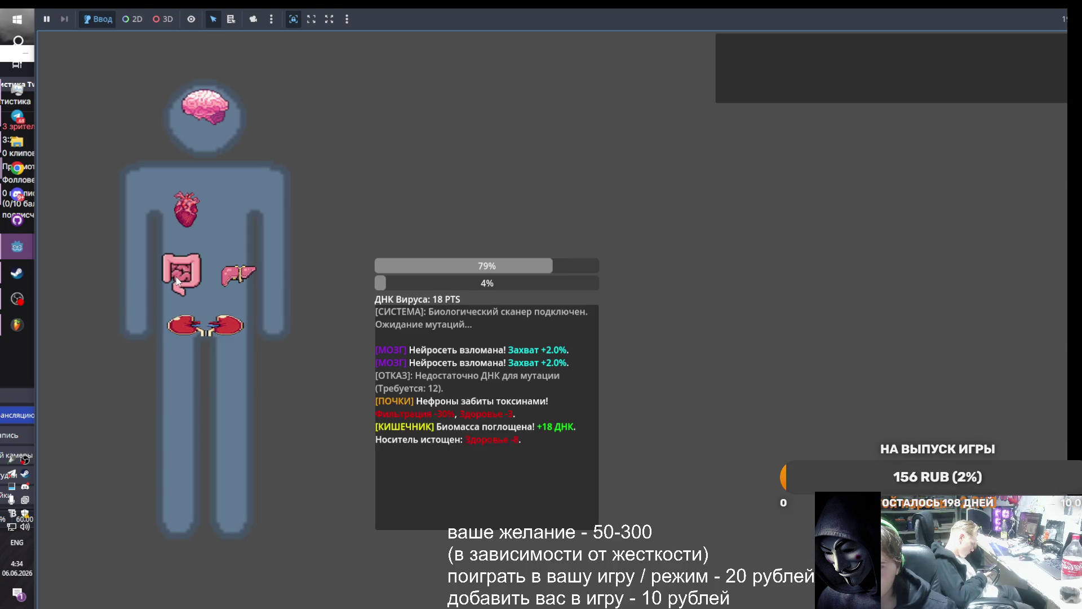
pyautogui.click(202, 330)
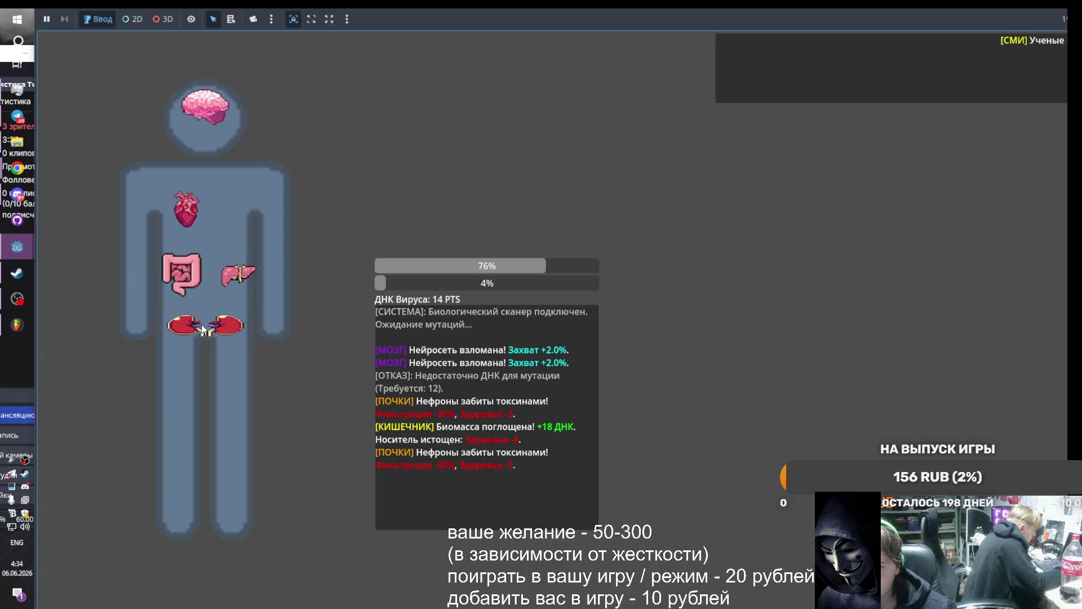
pyautogui.click(199, 107)
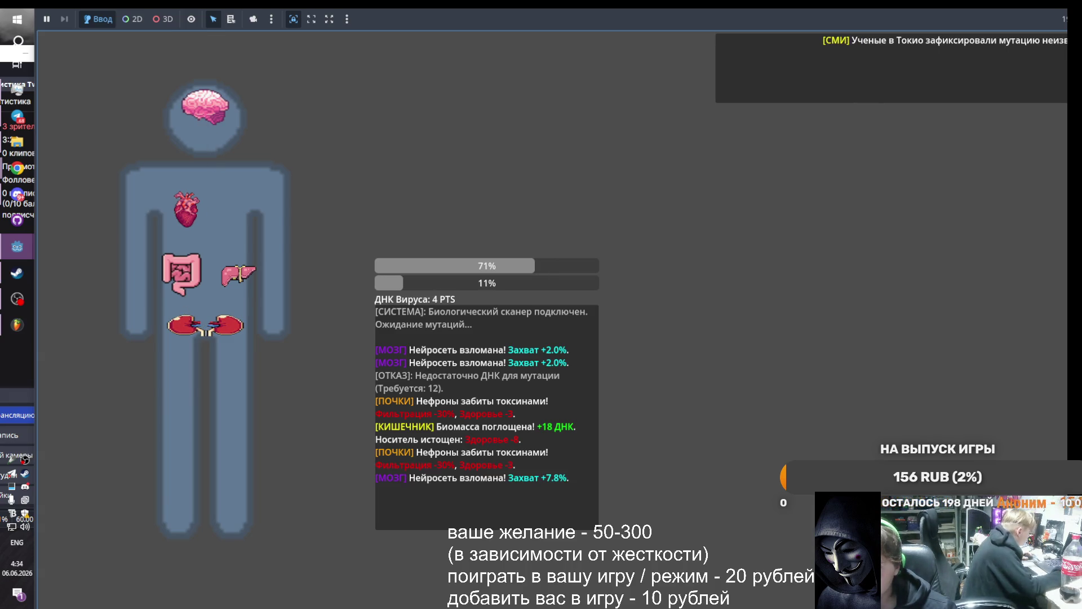
pyautogui.hotkey('alt', 'shift')
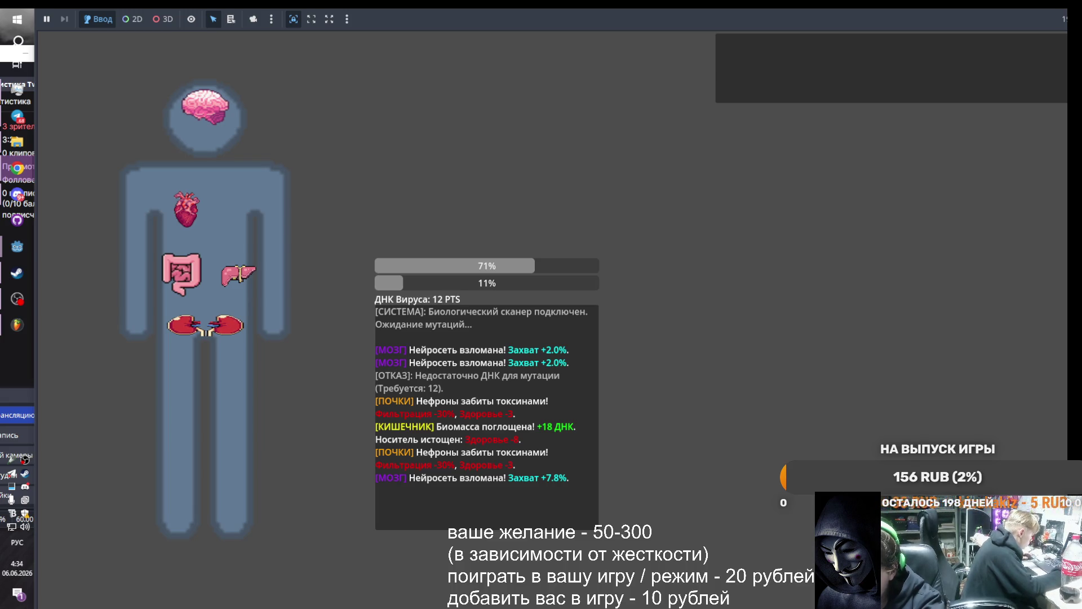
pyautogui.hotkey('alt', 'shift')
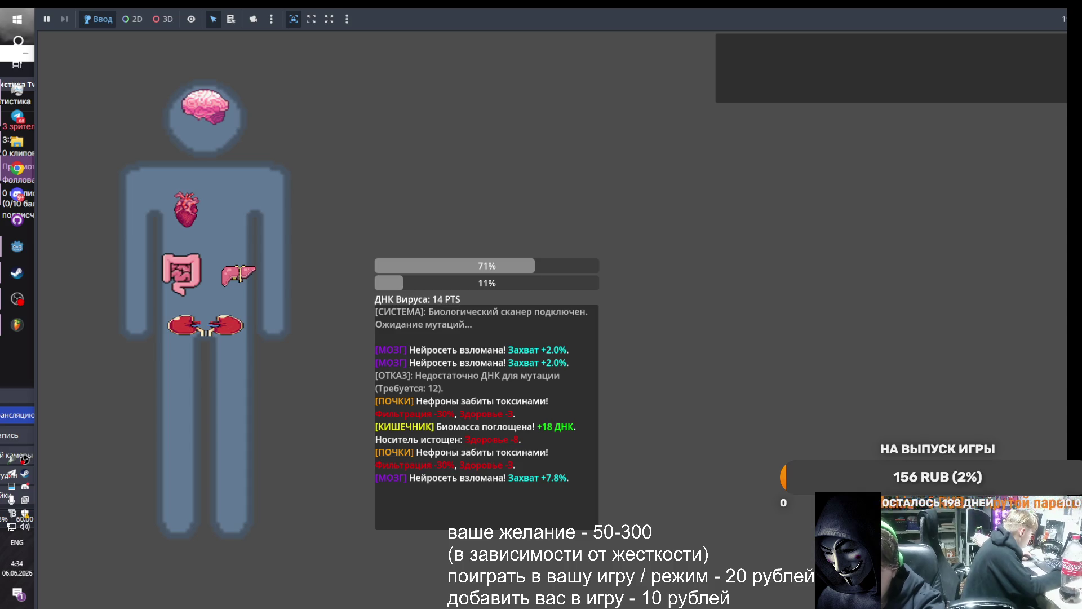
pyautogui.hotkey('alt', 'shift')
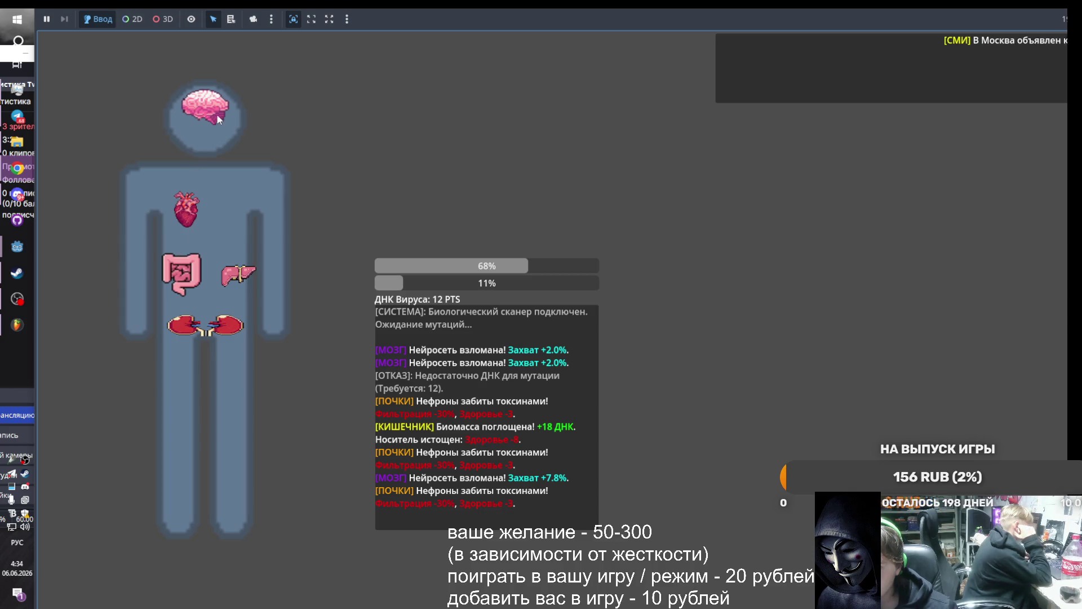
pyautogui.click(219, 135)
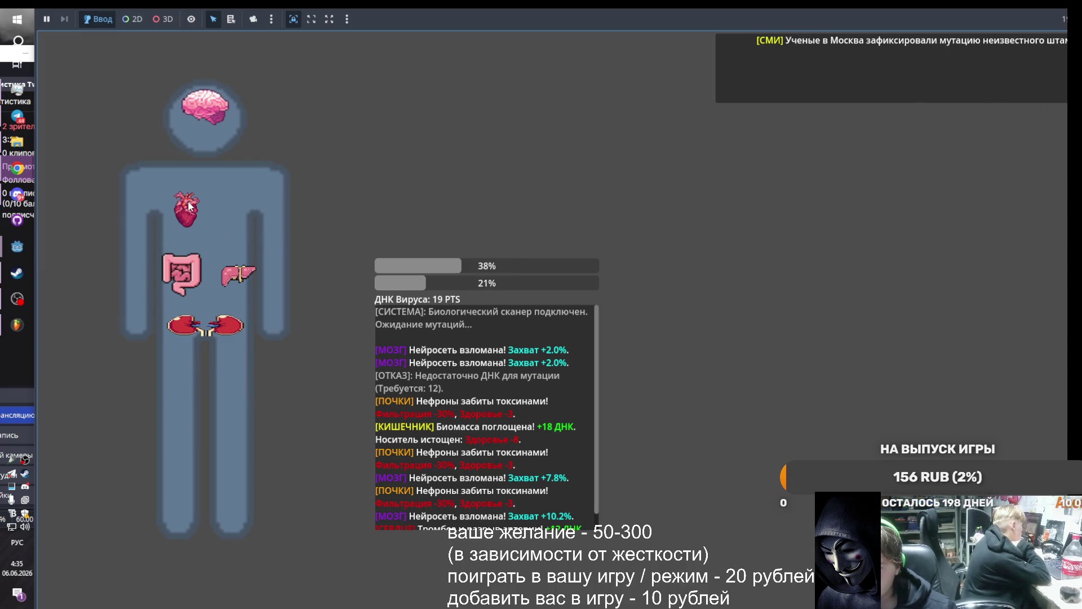
# Keep hacking the brain and absorbing intestine biomass until health hits 0% and a crash is logged
pyautogui.click(209, 106)
pyautogui.click(209, 106)
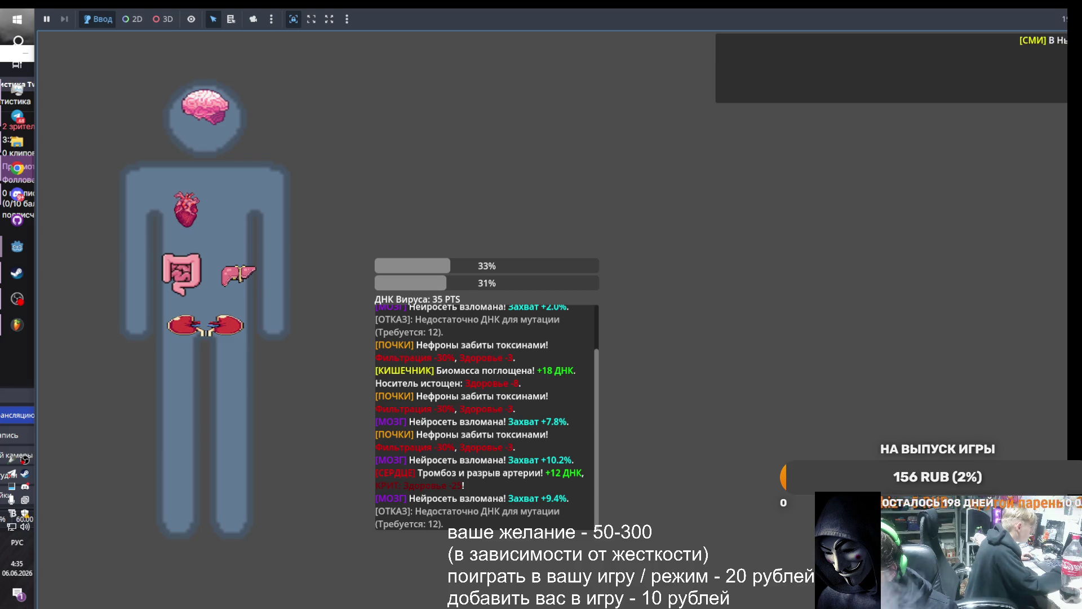
pyautogui.moveTo(17, 299)
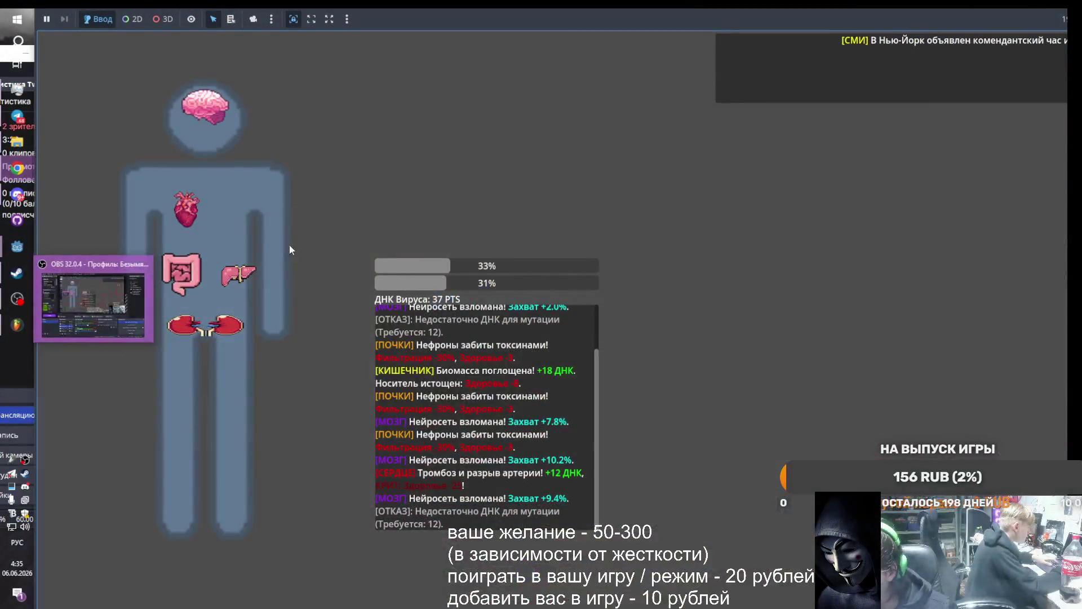
pyautogui.click(211, 99)
pyautogui.click(214, 94)
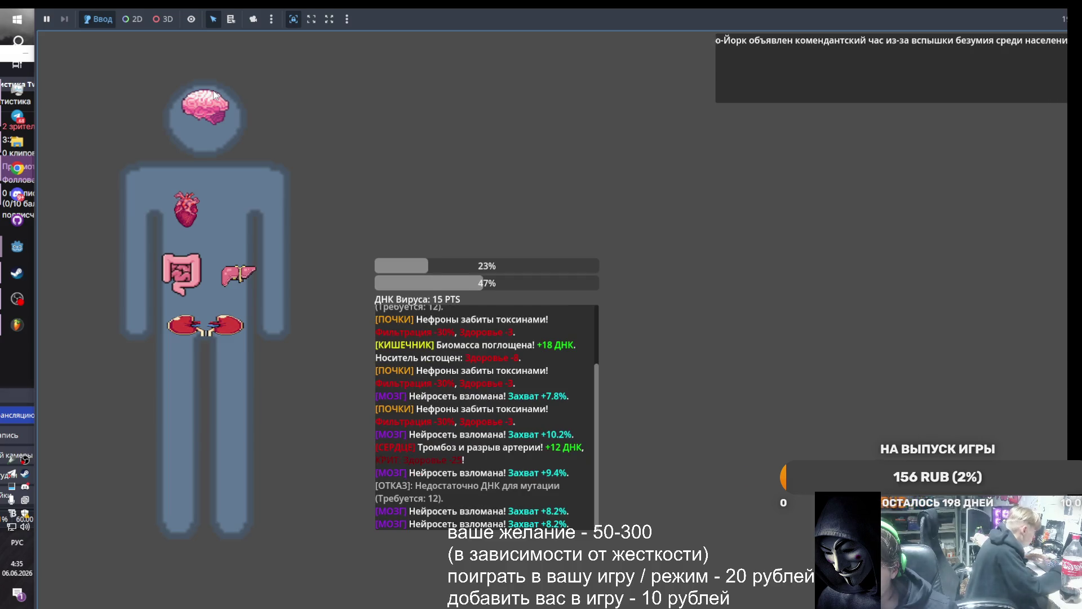
pyautogui.click(213, 95)
pyautogui.click(213, 95)
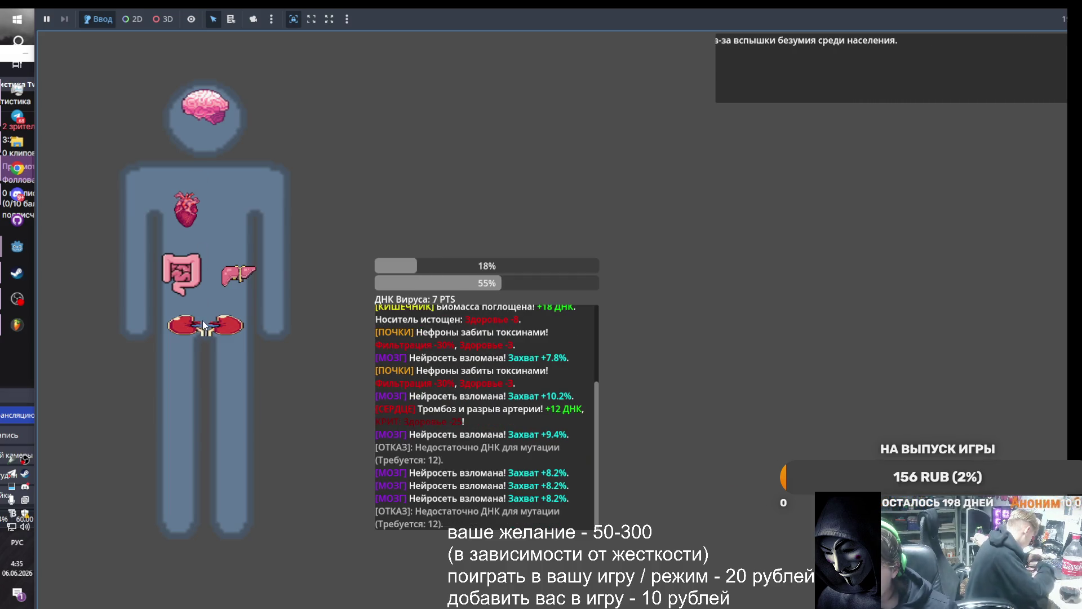
pyautogui.click(190, 271)
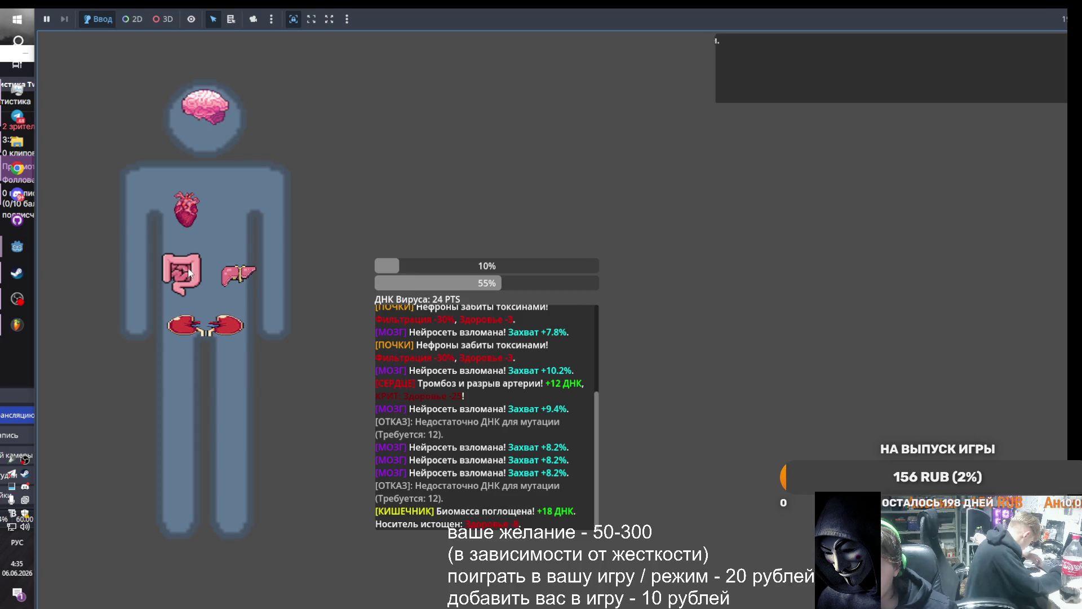
pyautogui.click(184, 271)
pyautogui.click(195, 101)
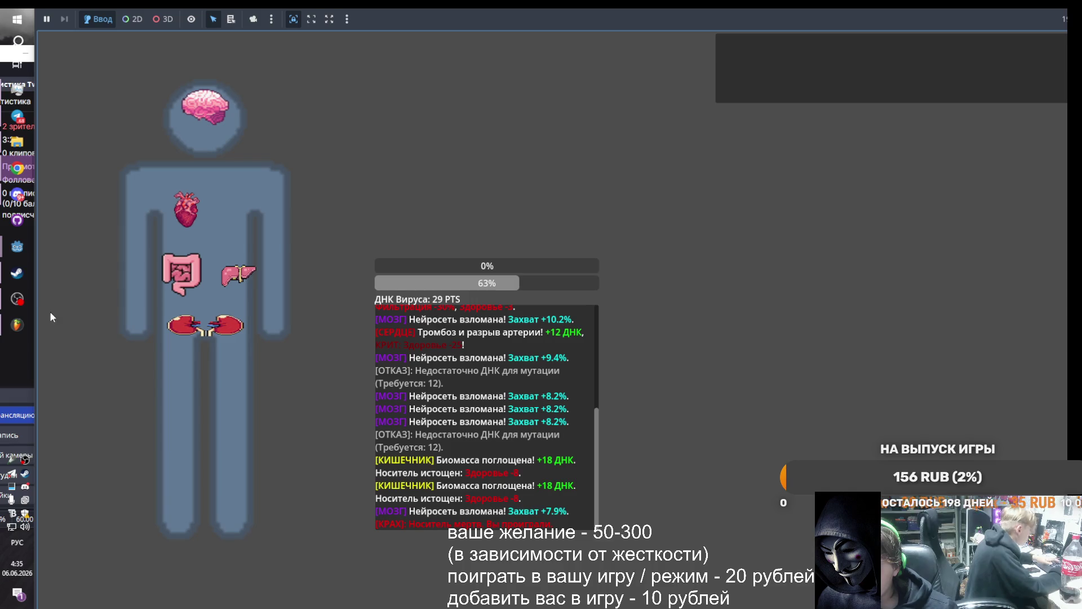
# Bring the Mind-Sync editor window back to the front from the taskbar
pyautogui.moveTo(24, 167)
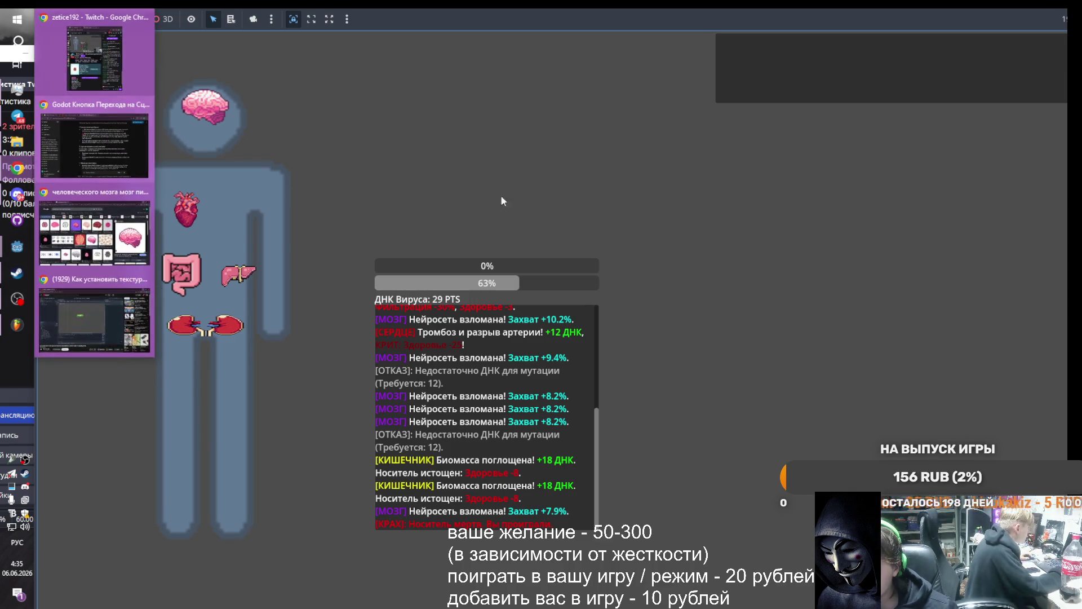
pyautogui.moveTo(17, 246)
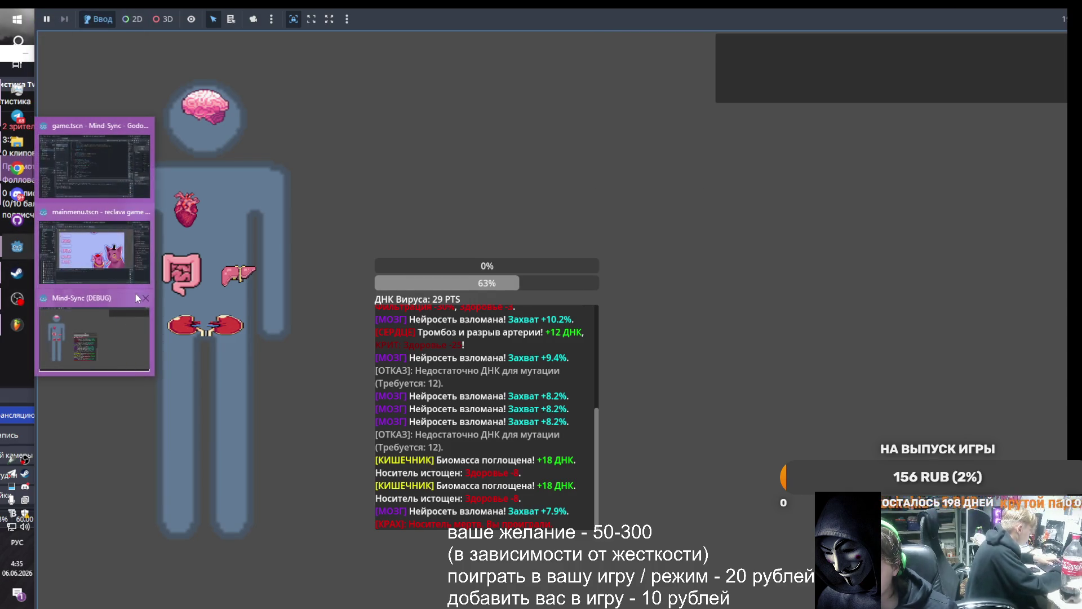
pyautogui.click(138, 294)
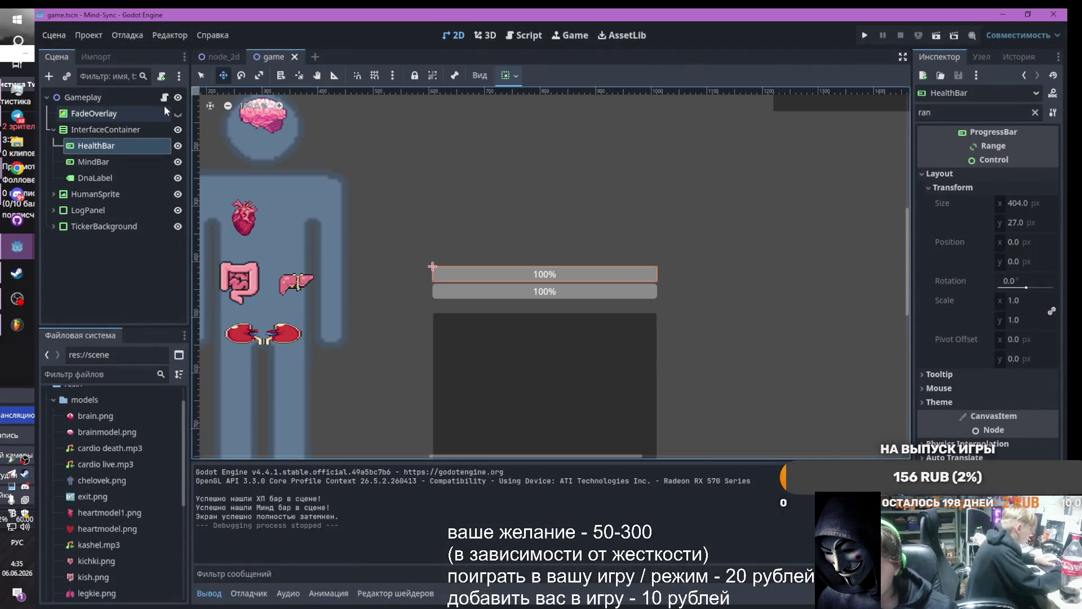
# Make FadeOverlay visible and move it below TickerBackground in the scene tree
pyautogui.click(178, 113)
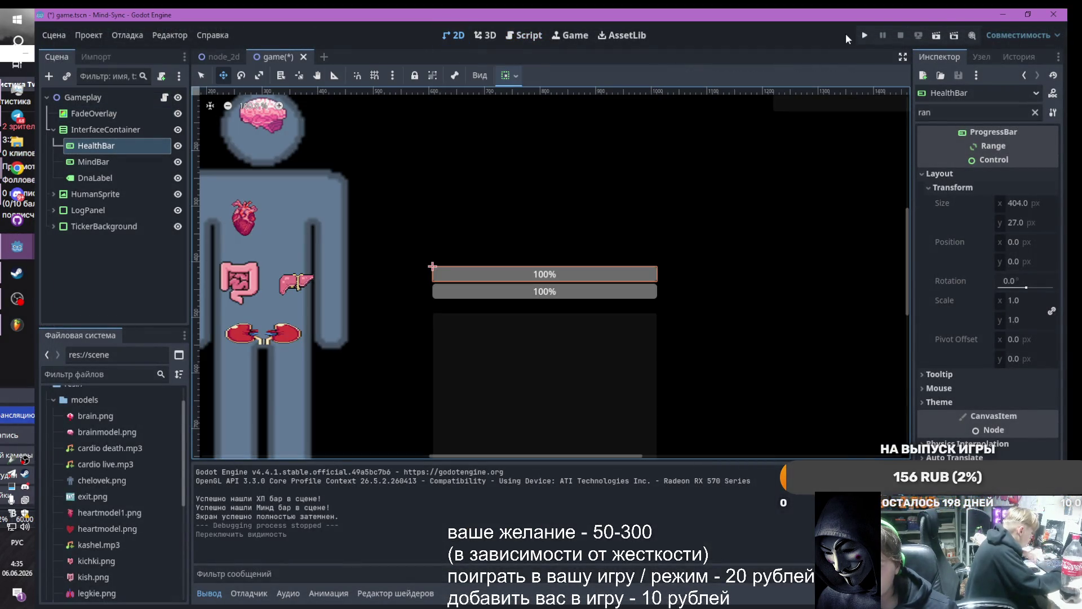
pyautogui.moveTo(90, 119)
pyautogui.mouseDown()
pyautogui.moveTo(83, 249)
pyautogui.moveTo(86, 236)
pyautogui.mouseUp()
pyautogui.scroll(-3, 556, 223)
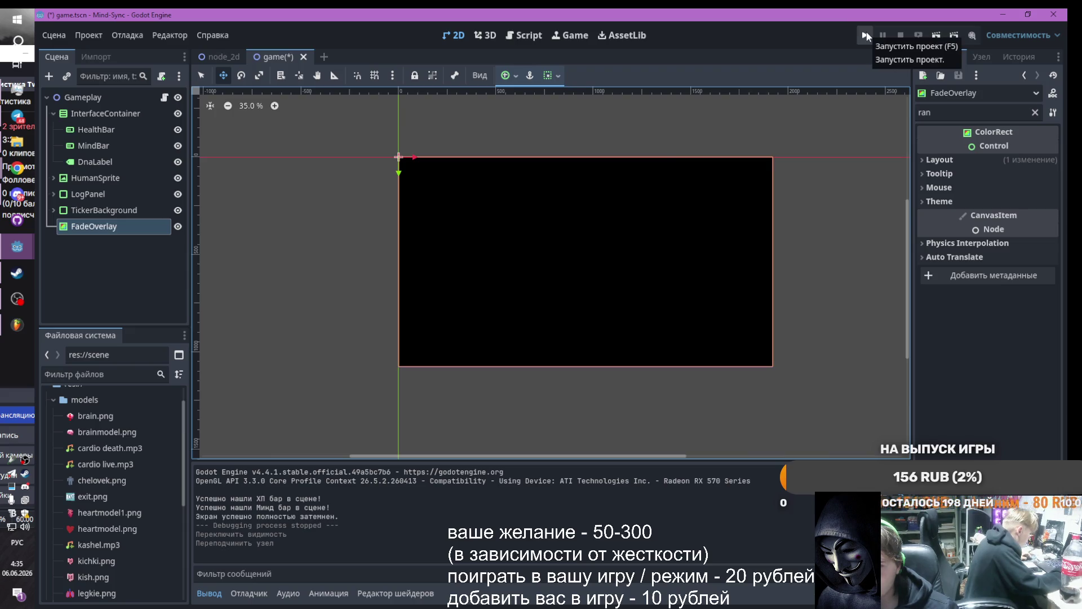
# Test-run the game, close its debug window, and move FadeOverlay up as Gameplay's first child
pyautogui.click(866, 35)
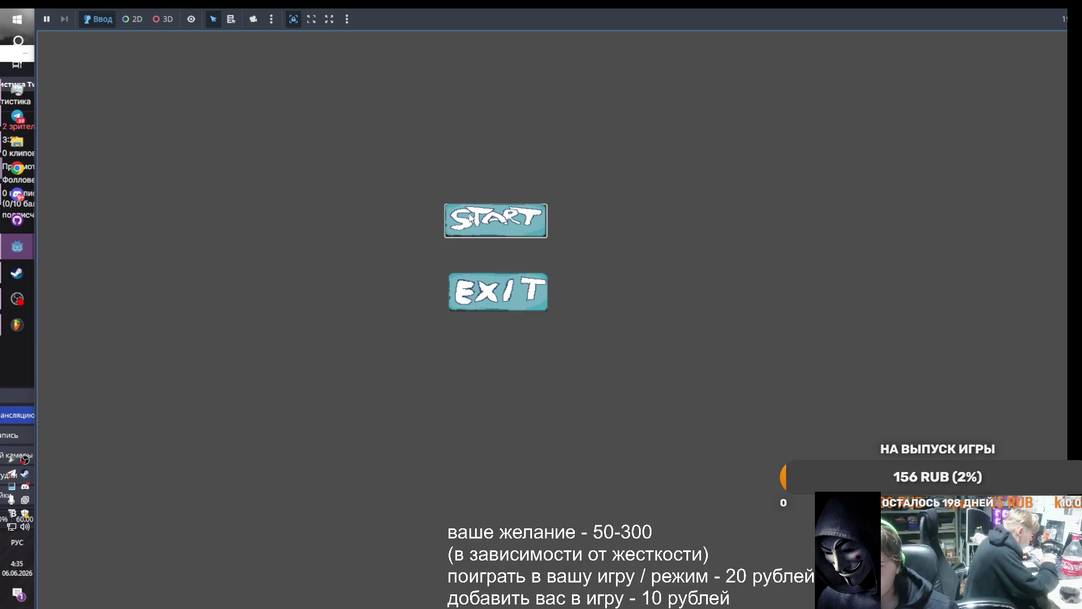
pyautogui.click(496, 226)
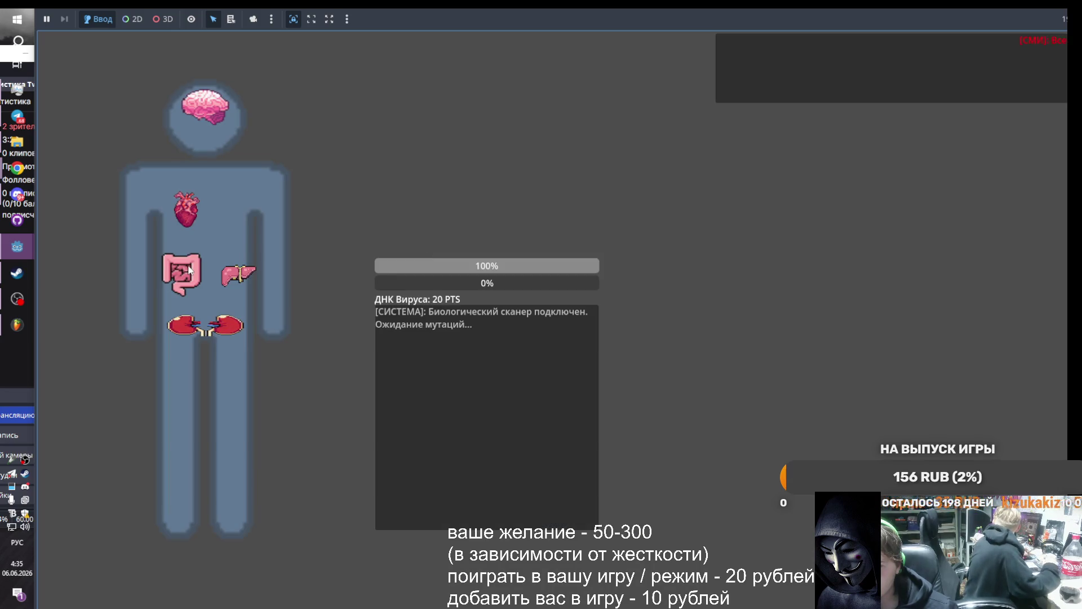
pyautogui.moveTo(25, 248)
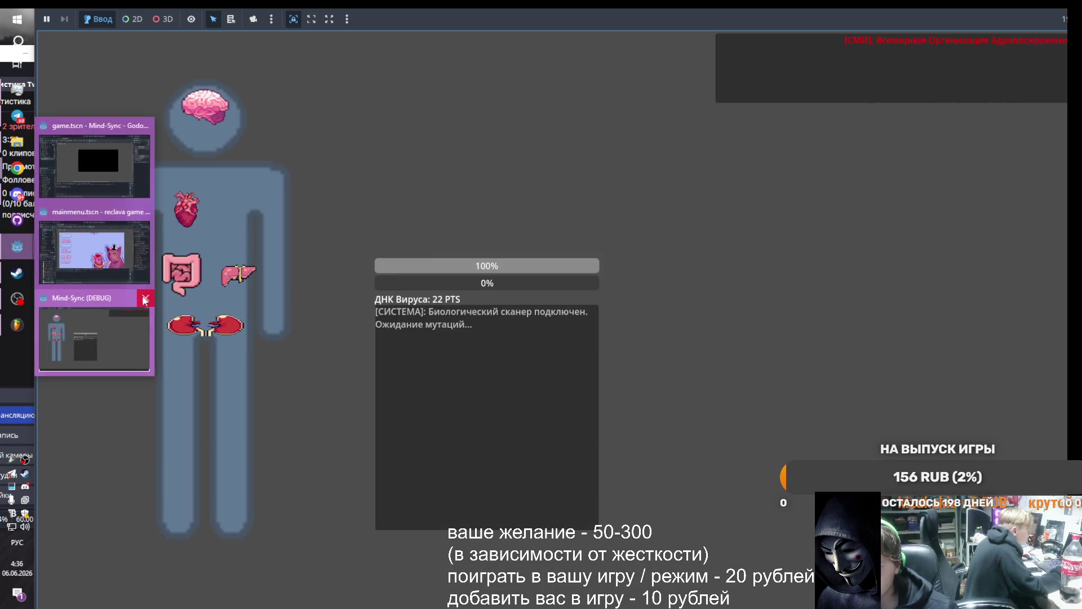
pyautogui.click(145, 300)
pyautogui.moveTo(103, 232); pyautogui.dragTo(97, 99)
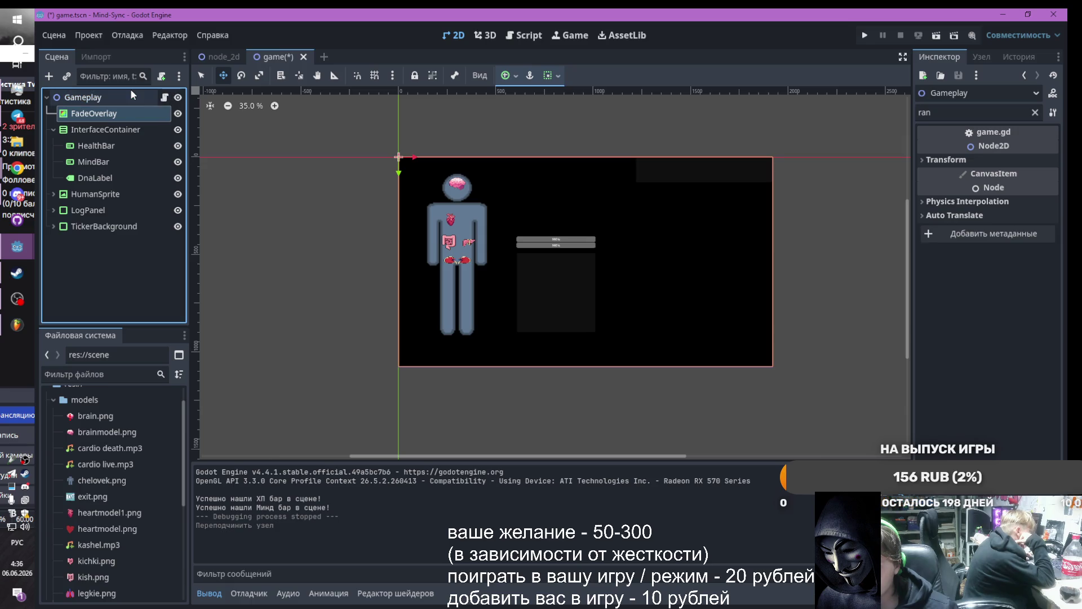
# Run the game, start from the main menu, and click the intestines, kidneys and brain (twice)
pyautogui.click(867, 33)
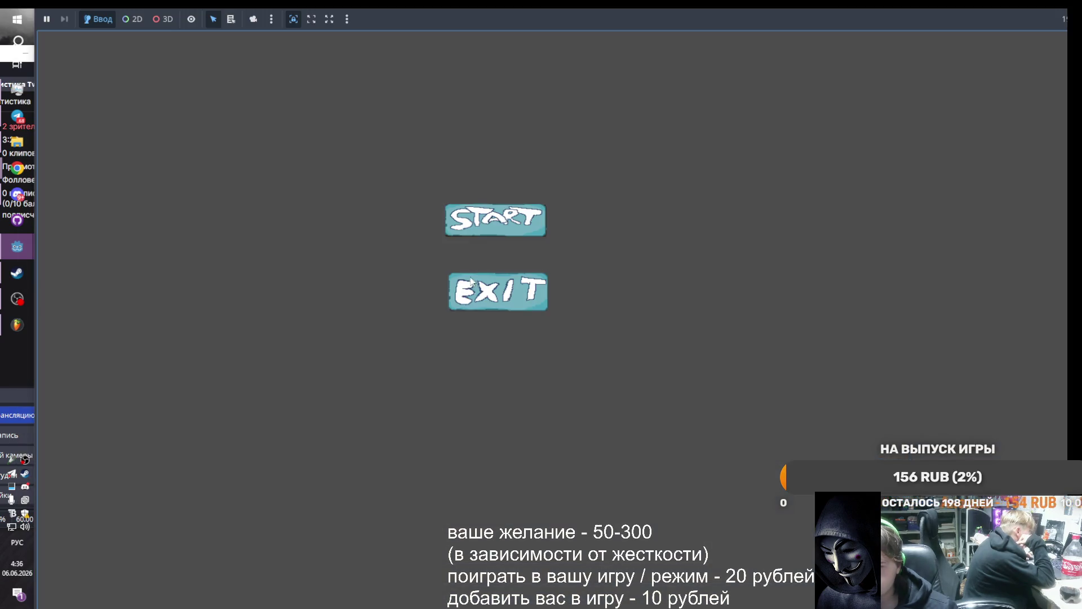
pyautogui.click(482, 216)
pyautogui.click(176, 268)
pyautogui.click(209, 326)
pyautogui.click(211, 104)
pyautogui.click(211, 103)
pyautogui.click(212, 104)
pyautogui.click(211, 104)
pyautogui.click(212, 103)
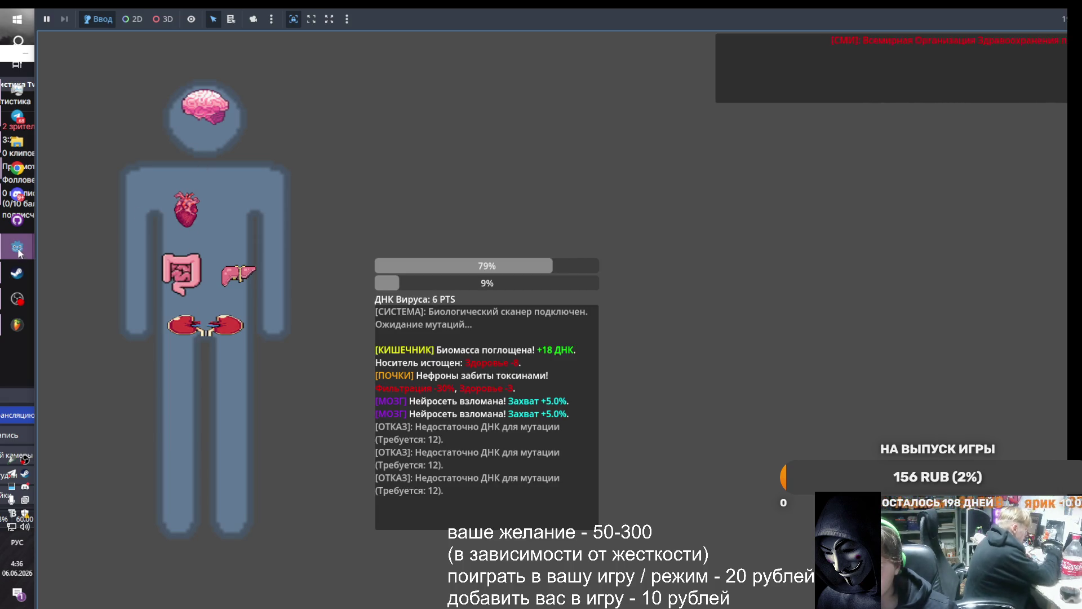
# Bring the Godot editor back to the front, then switch over to the browser
pyautogui.moveTo(18, 251)
pyautogui.click(142, 294)
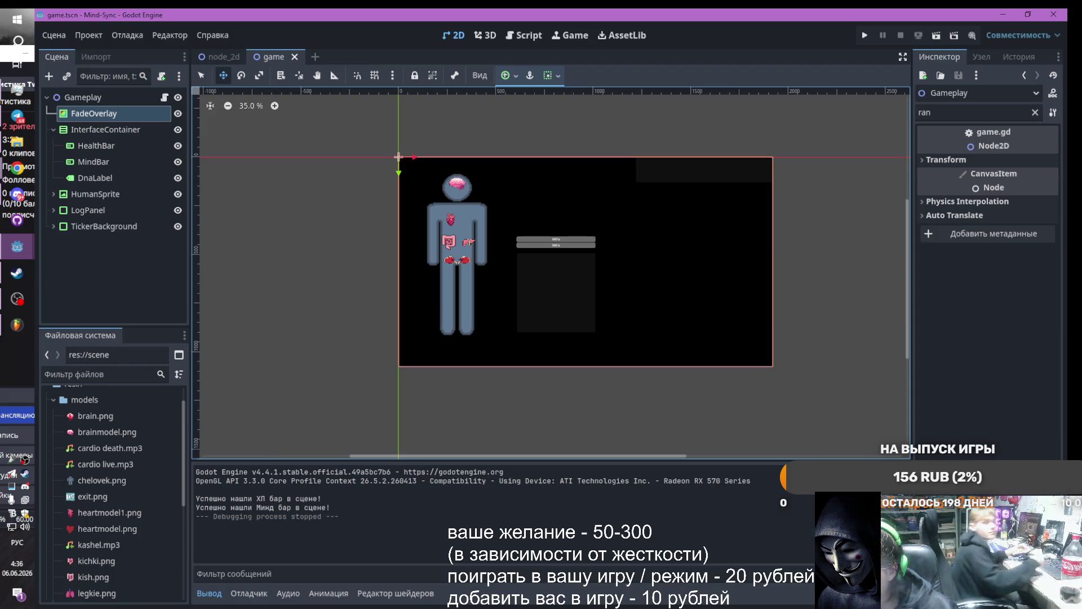
pyautogui.hotkey('alt', 'Tab')
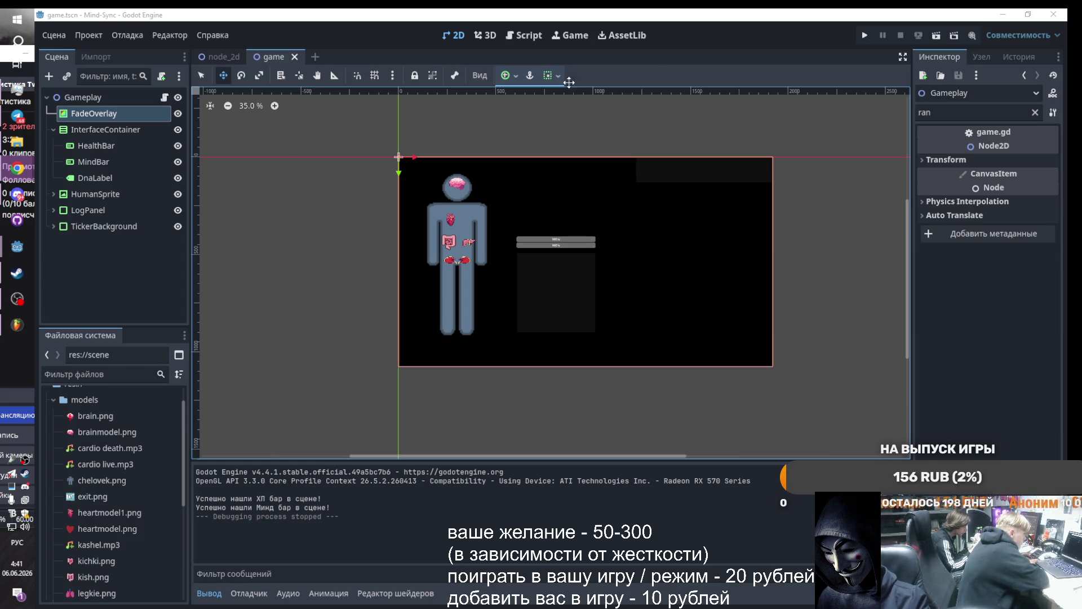
pyautogui.click(523, 35)
# Replace game.gd with the pasted code and run it, closing the failed game window
pyautogui.click(527, 209)
pyautogui.hotkey('ctrl', 'a')
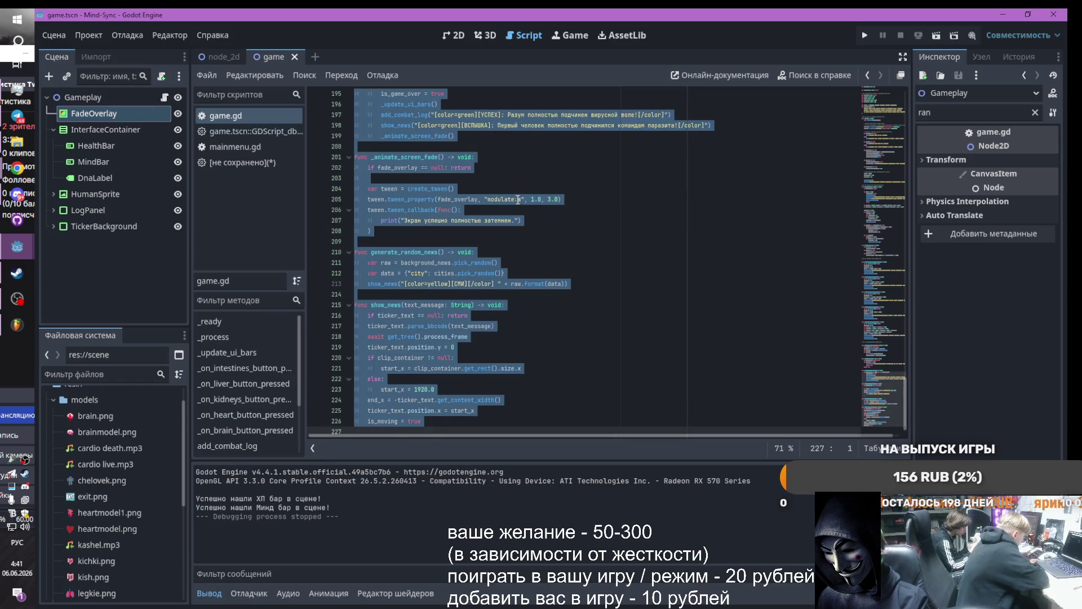
pyautogui.hotkey('ctrl', 'v')
pyautogui.click(864, 35)
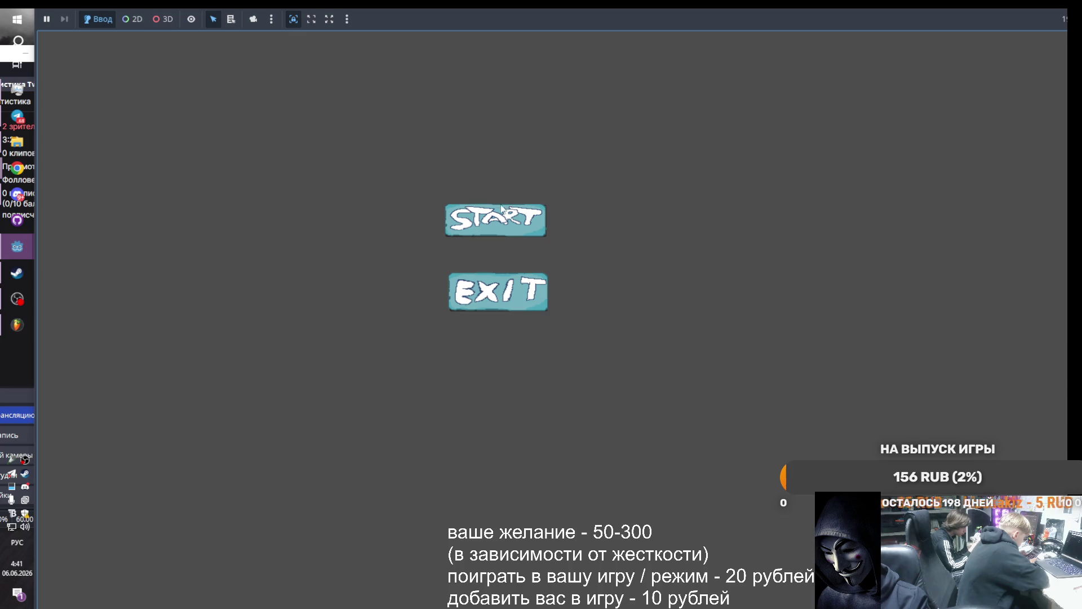
pyautogui.click(502, 209)
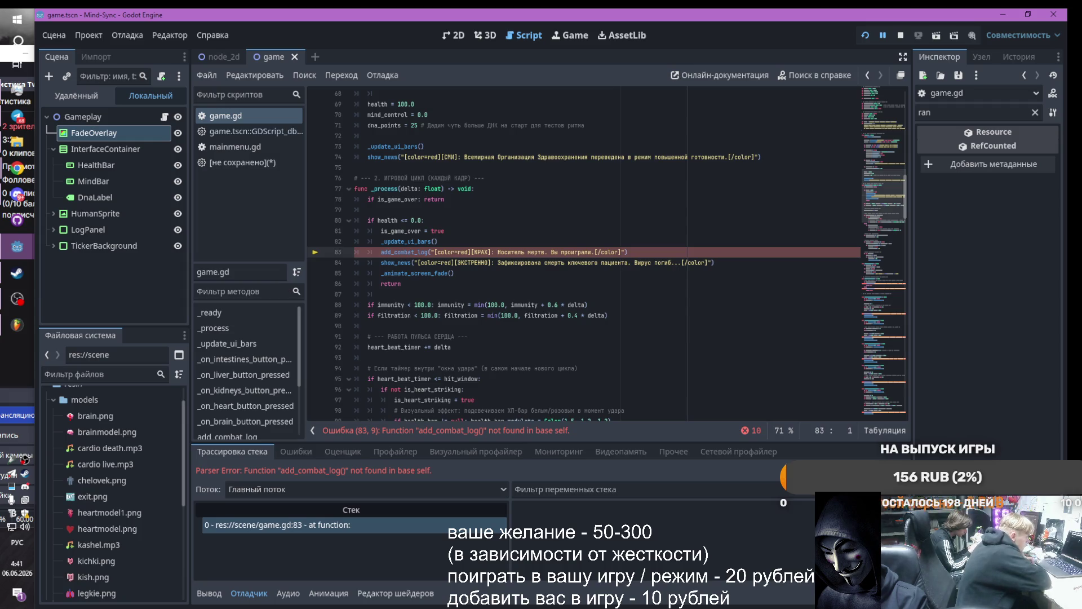
# Copy the full list of script errors and switch to the browser
pyautogui.click(752, 431)
pyautogui.scroll(-3, 564, 422)
pyautogui.click(547, 417)
pyautogui.hotkey('ctrl', 'a')
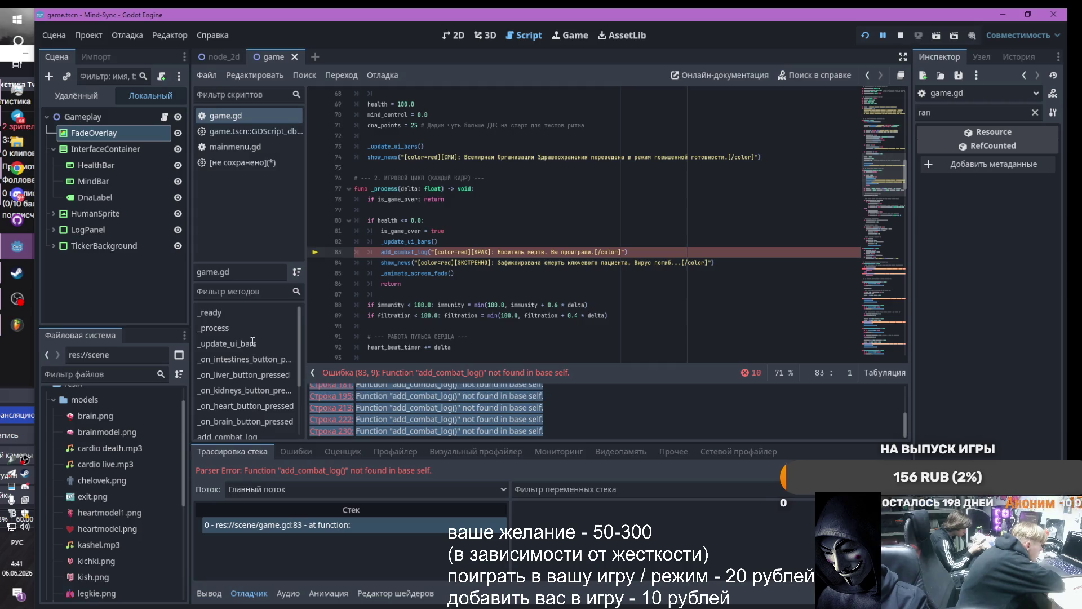
pyautogui.scroll(3, 311, 390)
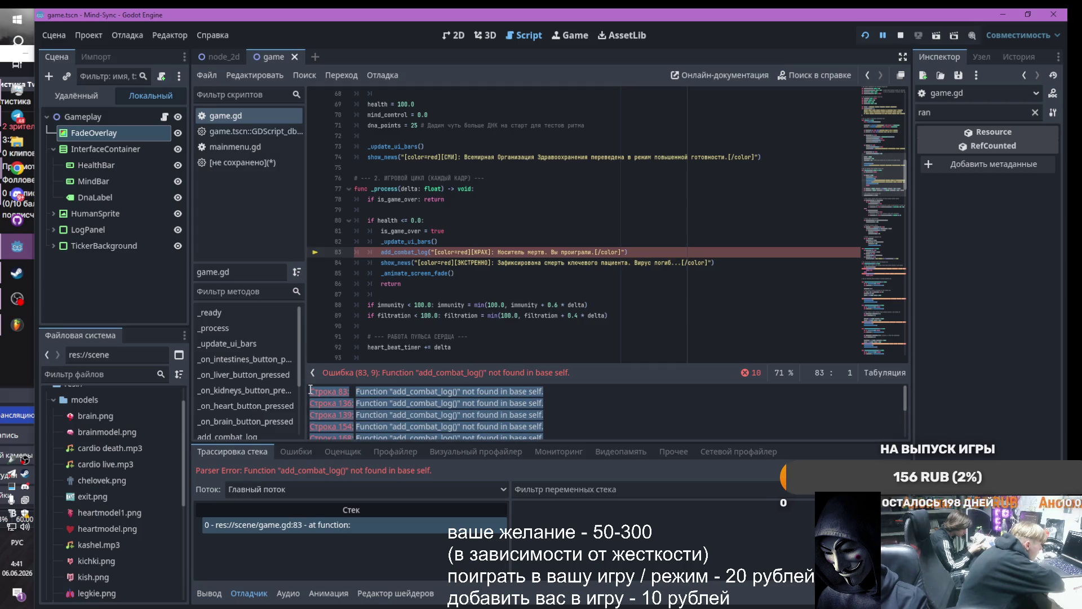
pyautogui.hotkey('alt', 'Tab')
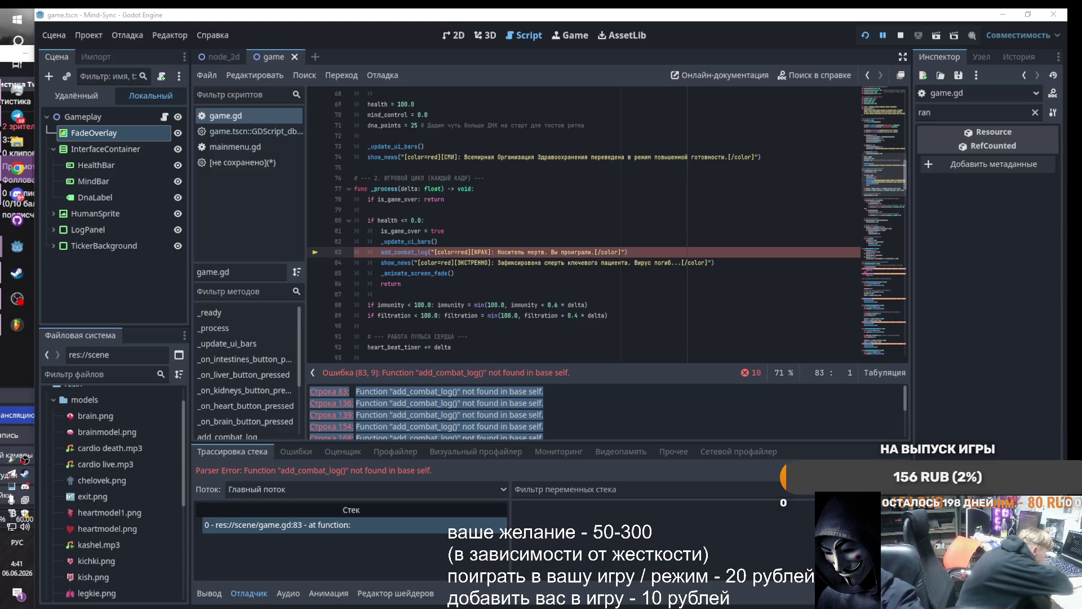
# Paste two successive corrected versions of the code into game.gd and run the game again
pyautogui.click(606, 244)
pyautogui.hotkey('ctrl', 'a')
pyautogui.hotkey('ctrl', 'v')
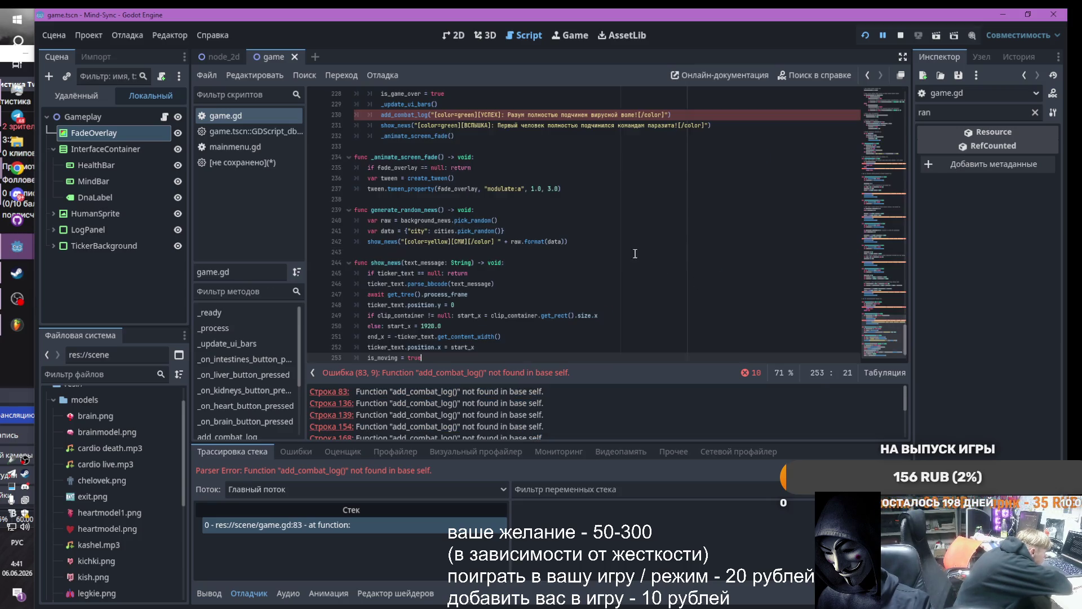
pyautogui.click(601, 230)
pyautogui.hotkey('ctrl', 'a')
pyautogui.hotkey('ctrl', 'v')
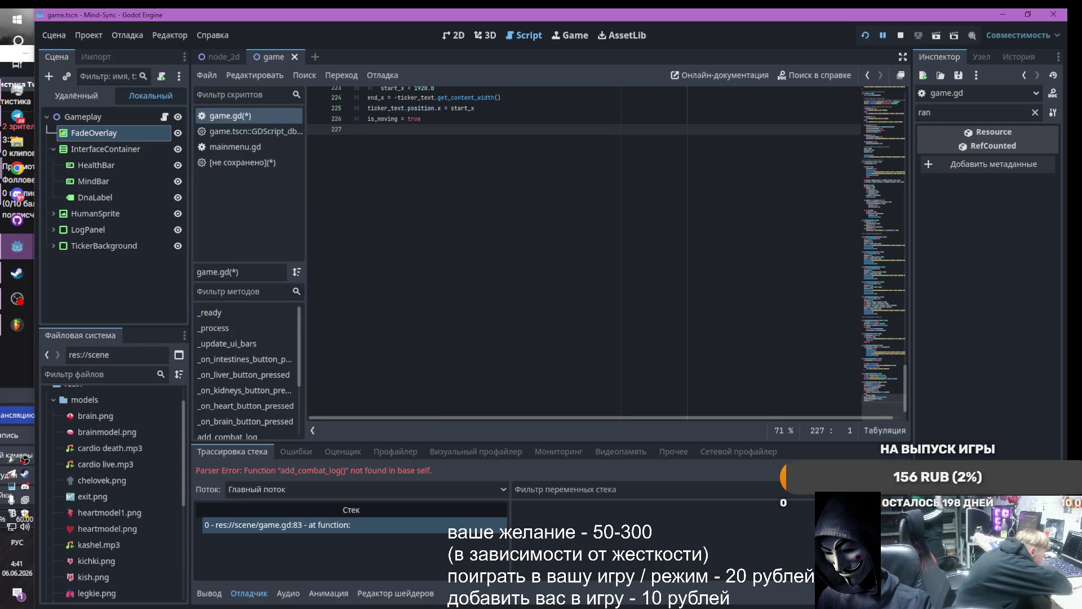
pyautogui.scroll(15, 599, 330)
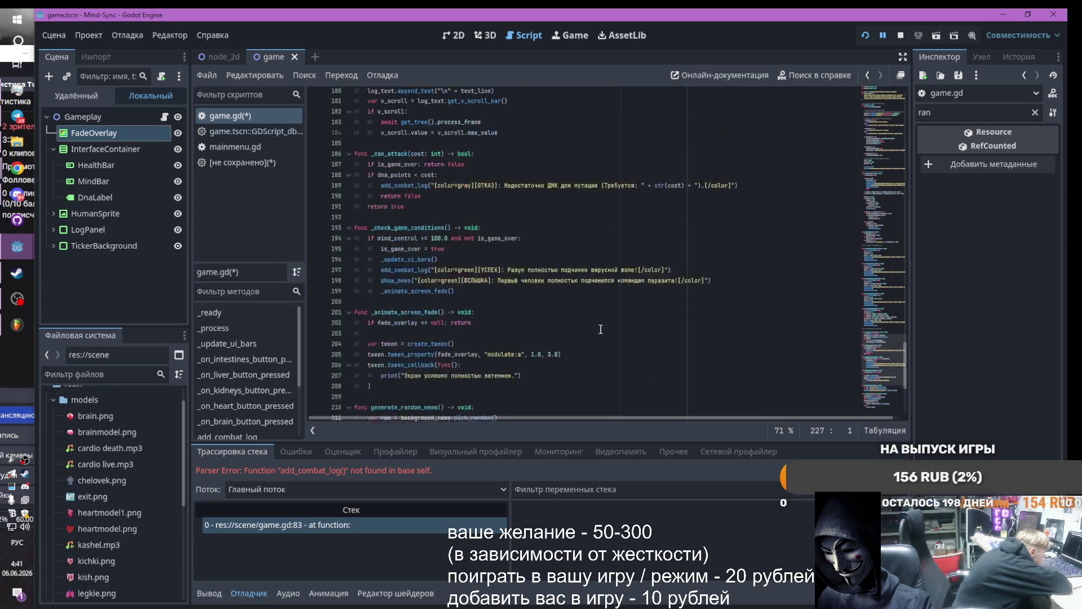
pyautogui.scroll(18, 600, 330)
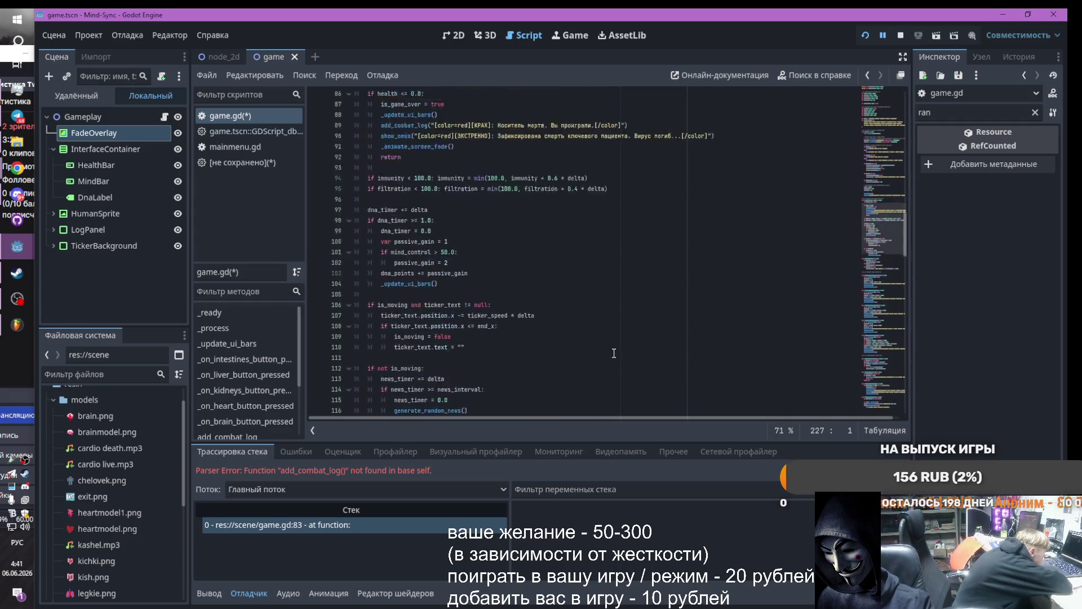
pyautogui.click(865, 35)
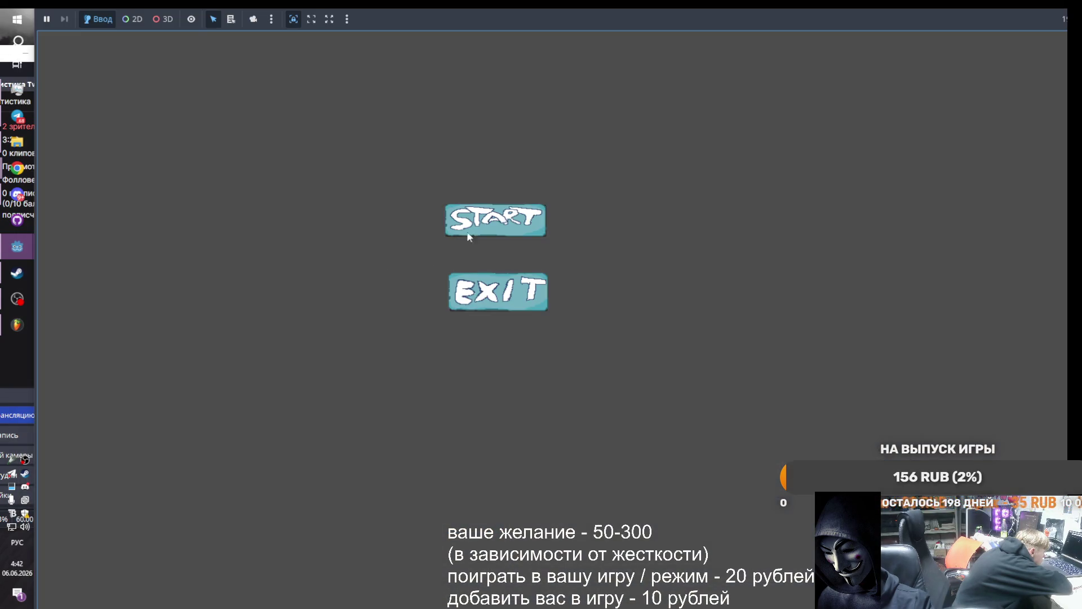
# Start playing from the main menu, then close the running game window from its taskbar preview
pyautogui.click(475, 231)
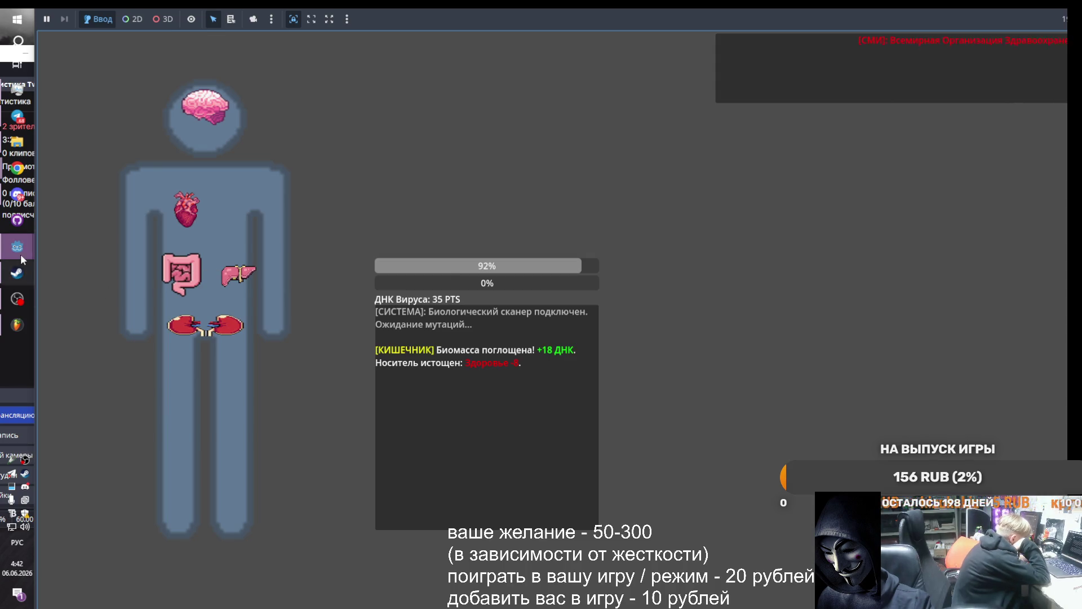
pyautogui.moveTo(20, 253)
pyautogui.click(145, 298)
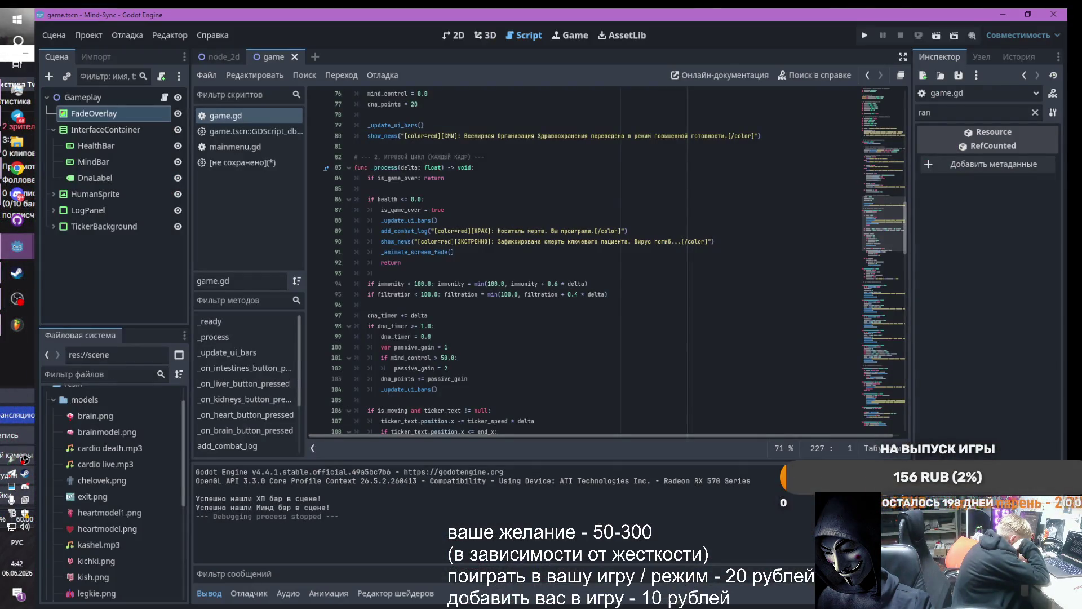